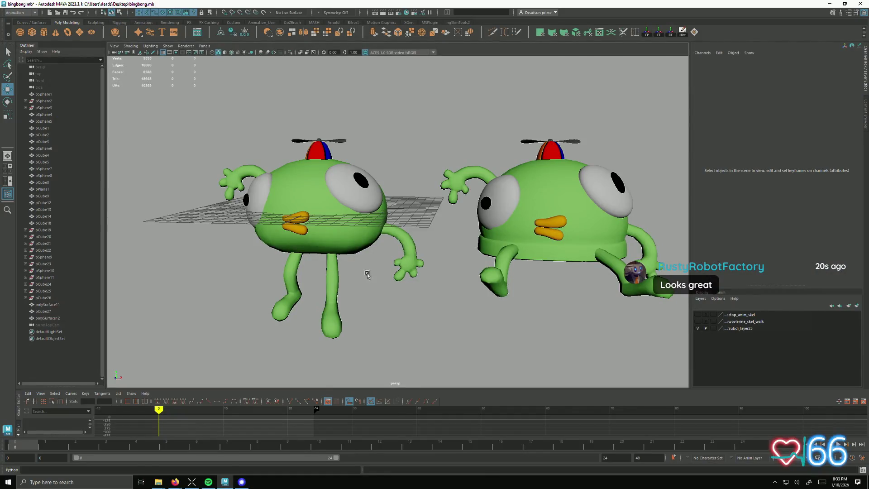
# Step: Frame the left character's body, then clear the selection and zoom back out
pyautogui.moveTo(379, 302)
pyautogui.keyDown('alt'); pyautogui.mouseDown()
pyautogui.moveTo(460, 291)
pyautogui.moveTo(425, 287)
pyautogui.moveTo(359, 301)
pyautogui.moveTo(393, 307)
pyautogui.mouseUp(); pyautogui.keyUp('alt')
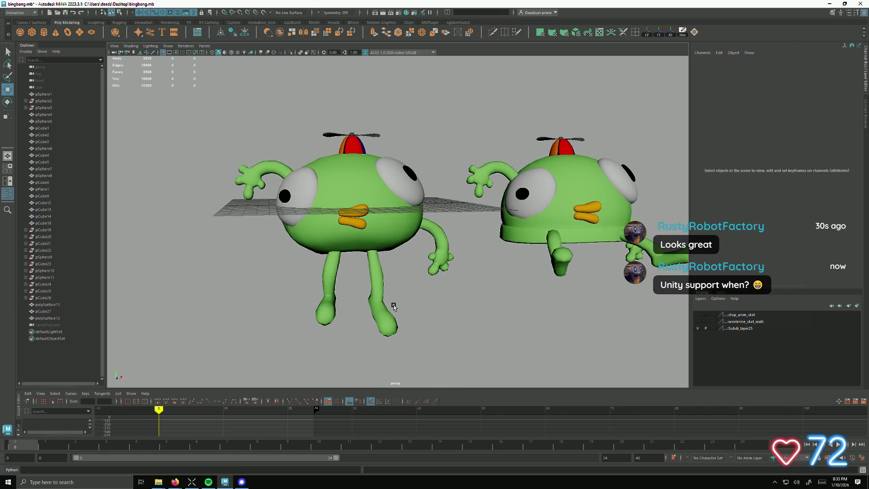
pyautogui.moveTo(386, 279)
pyautogui.keyDown('alt'); pyautogui.mouseDown(button='right')
pyautogui.moveTo(457, 302)
pyautogui.moveTo(454, 295)
pyautogui.moveTo(412, 291)
pyautogui.mouseUp(button='right'); pyautogui.keyUp('alt')
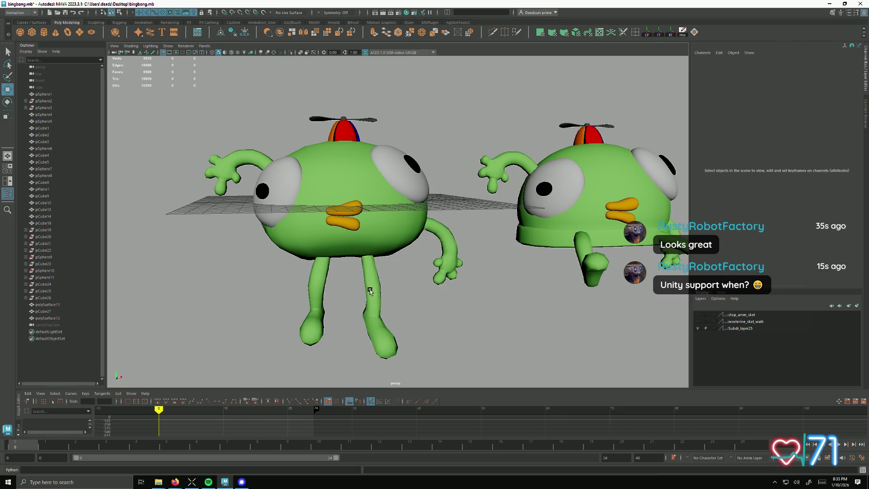
pyautogui.click(349, 253)
pyautogui.press('f')
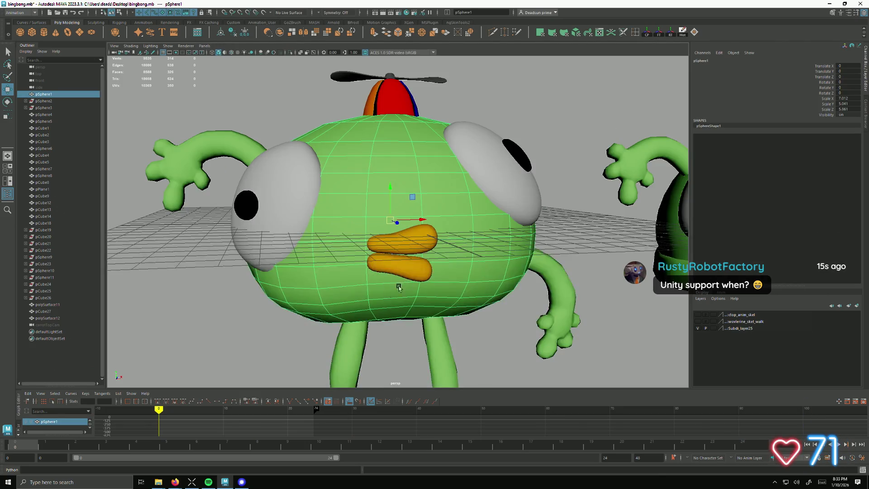
pyautogui.click(245, 331)
pyautogui.moveTo(245, 331)
pyautogui.keyDown('alt'); pyautogui.mouseDown()
pyautogui.moveTo(274, 295)
pyautogui.moveTo(468, 294)
pyautogui.moveTo(227, 294)
pyautogui.moveTo(260, 294)
pyautogui.moveTo(258, 304)
pyautogui.moveTo(235, 286)
pyautogui.moveTo(287, 276)
pyautogui.moveTo(276, 296)
pyautogui.moveTo(260, 297)
pyautogui.moveTo(344, 289)
pyautogui.moveTo(422, 297)
pyautogui.moveTo(320, 311)
pyautogui.moveTo(237, 295)
pyautogui.moveTo(256, 285)
pyautogui.moveTo(276, 297)
pyautogui.moveTo(374, 298)
pyautogui.moveTo(306, 301)
pyautogui.moveTo(343, 304)
pyautogui.moveTo(316, 289)
pyautogui.moveTo(330, 257)
pyautogui.moveTo(340, 280)
pyautogui.moveTo(367, 295)
pyautogui.moveTo(312, 295)
pyautogui.moveTo(320, 306)
pyautogui.mouseUp(); pyautogui.keyUp('alt')
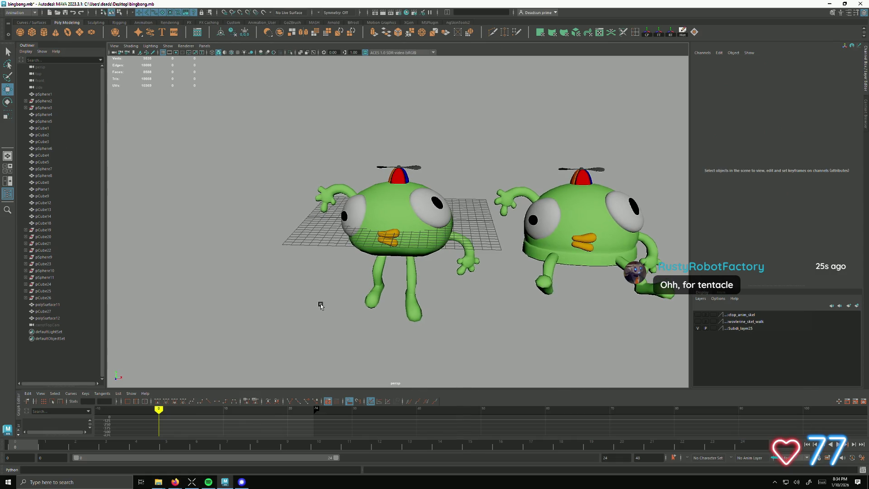
# Step: Select the left body pSphere1 and switch it to face selection mode
pyautogui.click(370, 236)
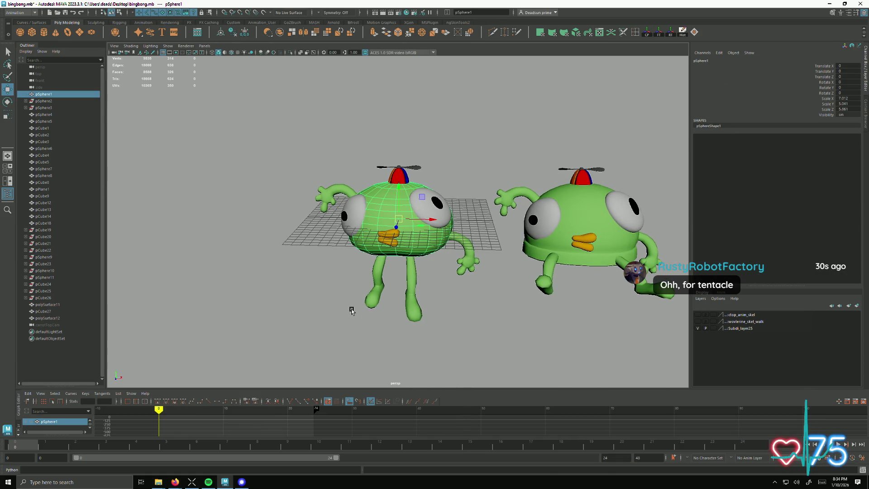
pyautogui.moveTo(356, 304)
pyautogui.keyDown('alt'); pyautogui.mouseDown()
pyautogui.moveTo(357, 297)
pyautogui.moveTo(445, 298)
pyautogui.moveTo(385, 286)
pyautogui.moveTo(427, 308)
pyautogui.moveTo(508, 285)
pyautogui.moveTo(362, 227)
pyautogui.mouseUp(); pyautogui.keyUp('alt')
pyautogui.moveTo(356, 218); pyautogui.dragTo(357, 206, button='right')
pyautogui.moveTo(358, 206)
pyautogui.keyDown('alt'); pyautogui.mouseDown()
pyautogui.moveTo(401, 224)
pyautogui.moveTo(365, 179)
pyautogui.mouseUp(); pyautogui.keyUp('alt')
pyautogui.moveTo(365, 178); pyautogui.dragTo(326, 168, button='right')
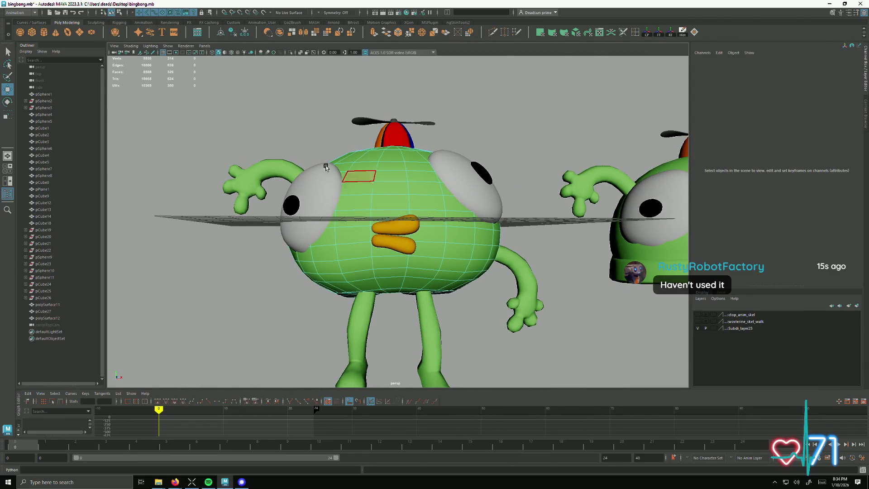
# Step: Marquee-select faces across the body and Ctrl-remove one face from the selection
pyautogui.moveTo(221, 97)
pyautogui.mouseDown()
pyautogui.moveTo(269, 139)
pyautogui.moveTo(516, 228)
pyautogui.mouseUp()
pyautogui.keyDown('alt'); pyautogui.moveTo(547, 351); pyautogui.dragTo(484, 339); pyautogui.keyUp('alt')
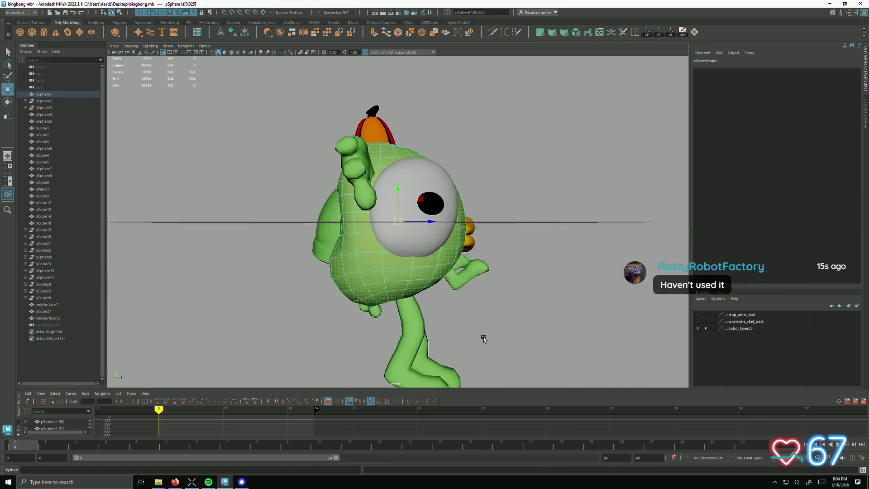
pyautogui.moveTo(281, 92)
pyautogui.mouseDown()
pyautogui.moveTo(324, 174)
pyautogui.moveTo(374, 353)
pyautogui.moveTo(407, 335)
pyautogui.moveTo(376, 327)
pyautogui.moveTo(378, 290)
pyautogui.mouseUp()
pyautogui.scroll(3, 378, 290)
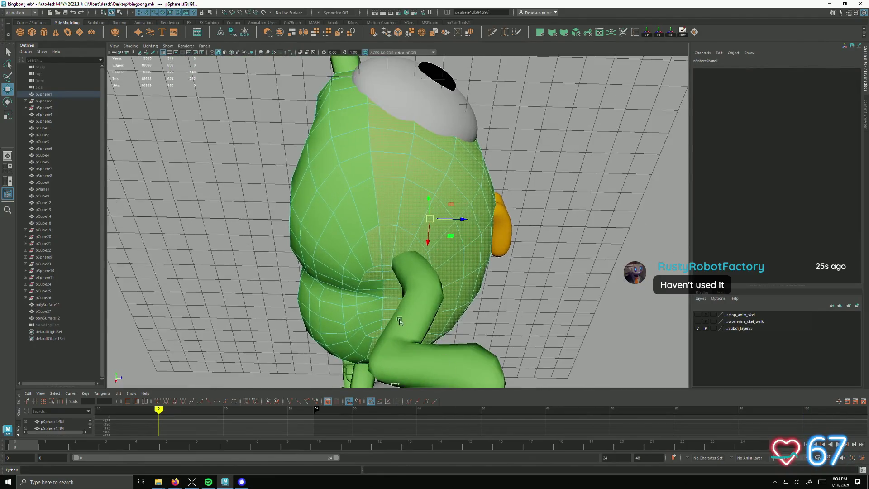
pyautogui.keyDown('ctrl'); pyautogui.click(379, 268); pyautogui.keyUp('ctrl')
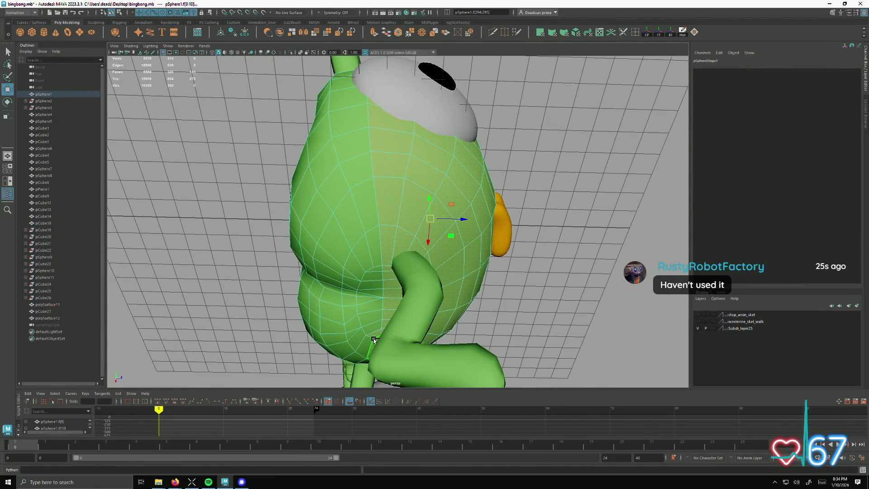
# Step: Orbit back out to a frontal view showing both characters
pyautogui.moveTo(376, 342)
pyautogui.keyDown('alt'); pyautogui.mouseDown()
pyautogui.moveTo(397, 329)
pyautogui.moveTo(380, 352)
pyautogui.moveTo(390, 277)
pyautogui.moveTo(412, 294)
pyautogui.moveTo(445, 378)
pyautogui.moveTo(493, 343)
pyautogui.moveTo(490, 337)
pyautogui.moveTo(501, 352)
pyautogui.moveTo(477, 333)
pyautogui.mouseUp(); pyautogui.keyUp('alt')
pyautogui.keyDown('alt'); pyautogui.moveTo(477, 333); pyautogui.dragTo(311, 285, button='right'); pyautogui.keyUp('alt')
pyautogui.keyDown('alt'); pyautogui.moveTo(310, 285); pyautogui.dragTo(399, 296); pyautogui.keyUp('alt')
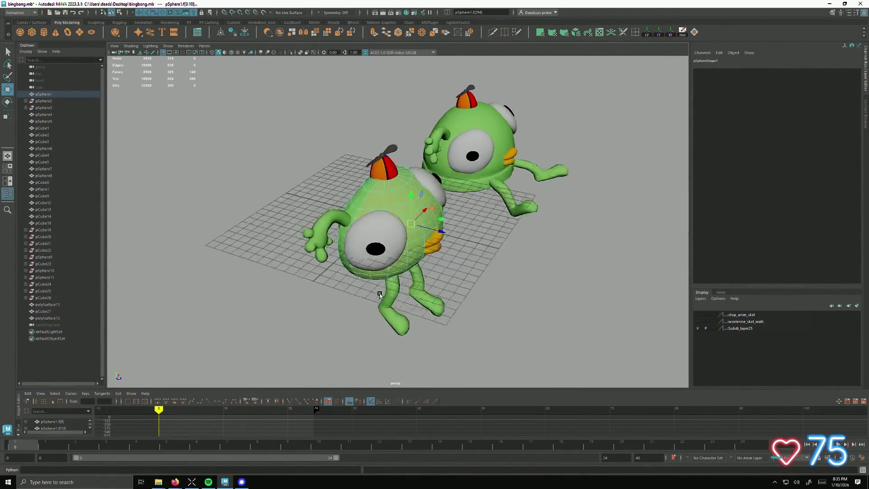
pyautogui.moveTo(416, 262)
pyautogui.keyDown('alt'); pyautogui.mouseDown()
pyautogui.moveTo(425, 271)
pyautogui.moveTo(432, 255)
pyautogui.moveTo(420, 280)
pyautogui.moveTo(471, 283)
pyautogui.moveTo(347, 267)
pyautogui.mouseUp(); pyautogui.keyUp('alt')
pyautogui.moveTo(343, 267)
pyautogui.keyDown('alt'); pyautogui.mouseDown()
pyautogui.moveTo(354, 283)
pyautogui.moveTo(333, 275)
pyautogui.moveTo(355, 255)
pyautogui.moveTo(354, 262)
pyautogui.mouseUp(); pyautogui.keyUp('alt')
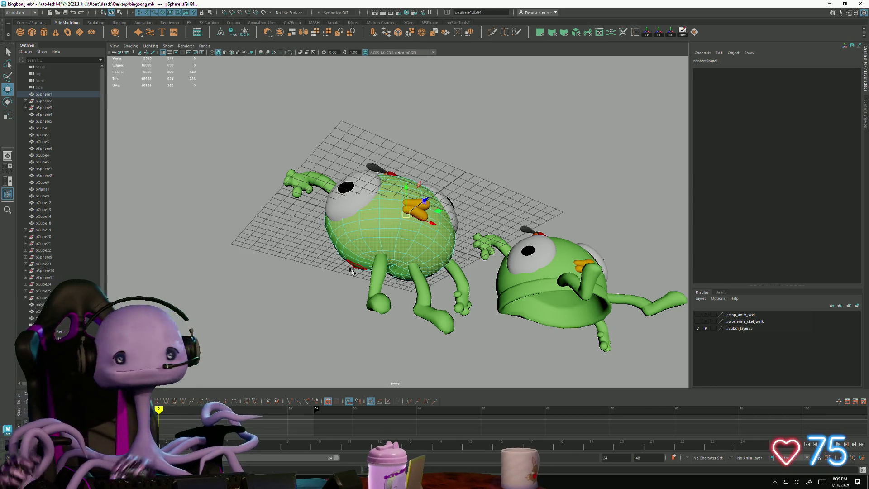
pyautogui.click(31, 15)
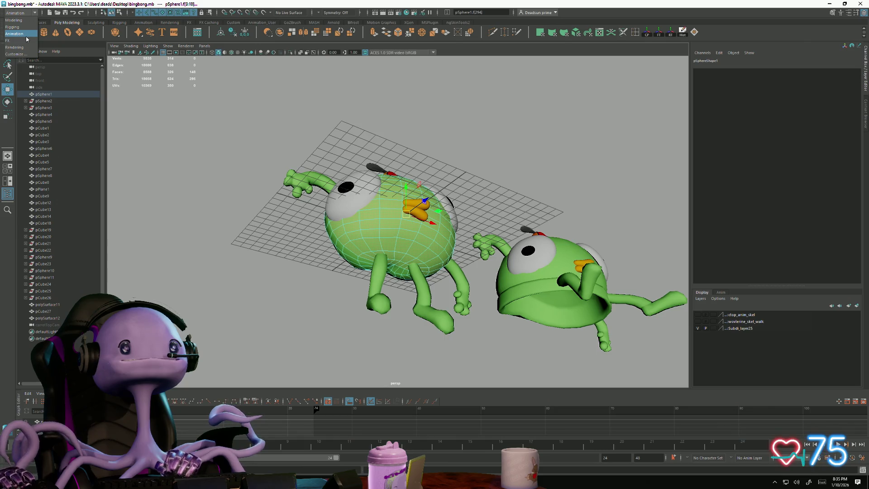
# Step: Switch to the Modeling menu set, deselect everything, and restore the main menu bar with Ctrl+M
pyautogui.click(31, 21)
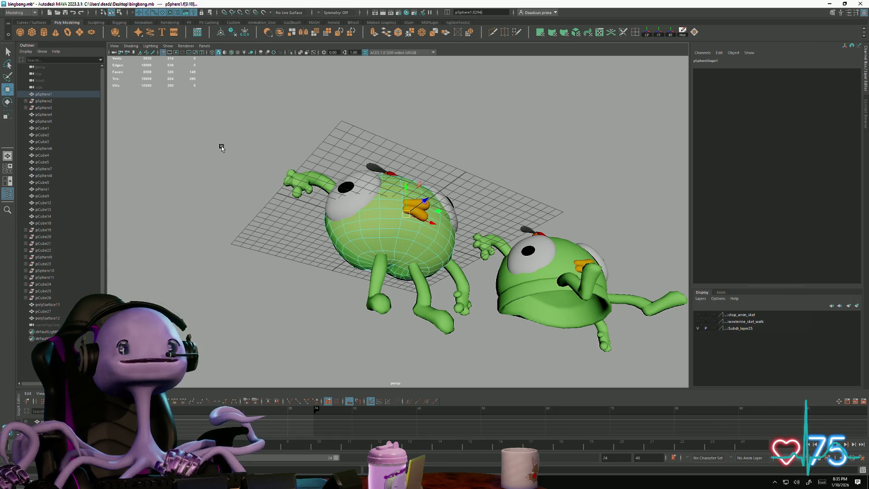
pyautogui.click(221, 148)
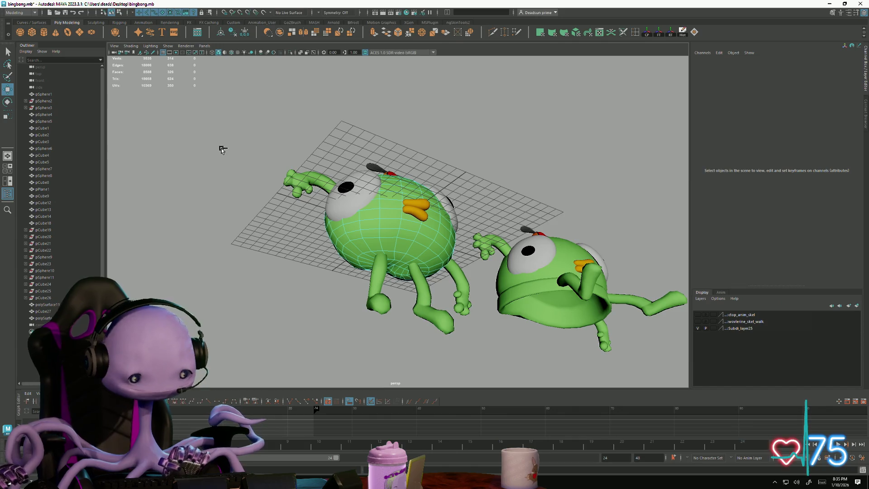
pyautogui.hotkey('shift', 'm')
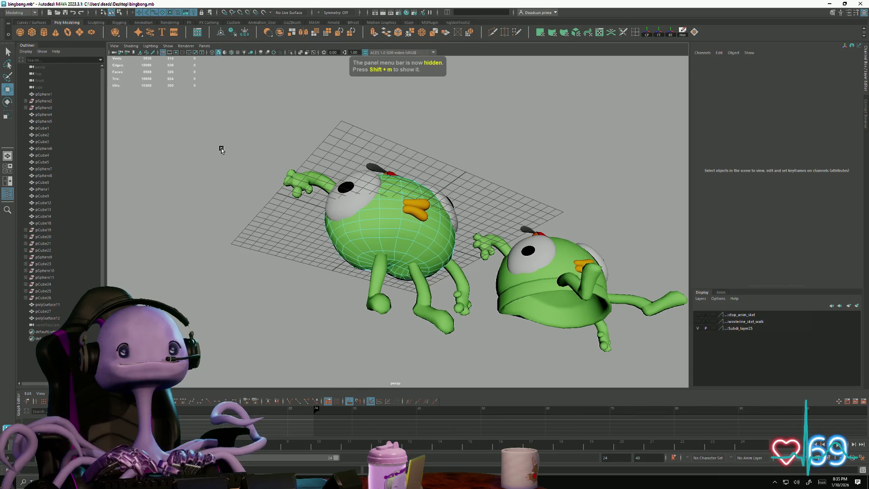
pyautogui.hotkey('shift', 'm')
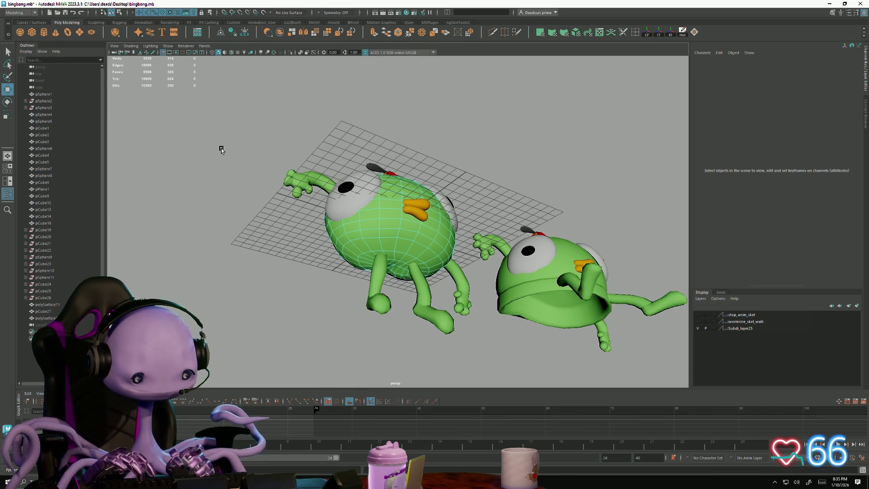
pyautogui.hotkey('ctrl', 'm')
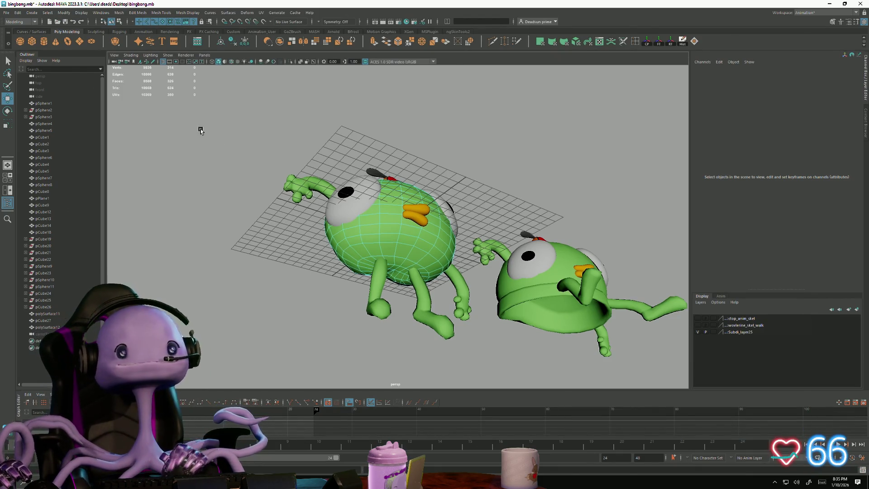
pyautogui.moveTo(357, 163)
pyautogui.keyDown('alt'); pyautogui.mouseDown()
pyautogui.moveTo(344, 260)
pyautogui.moveTo(401, 274)
pyautogui.moveTo(295, 272)
pyautogui.moveTo(266, 256)
pyautogui.moveTo(258, 261)
pyautogui.moveTo(269, 271)
pyautogui.mouseUp(); pyautogui.keyUp('alt')
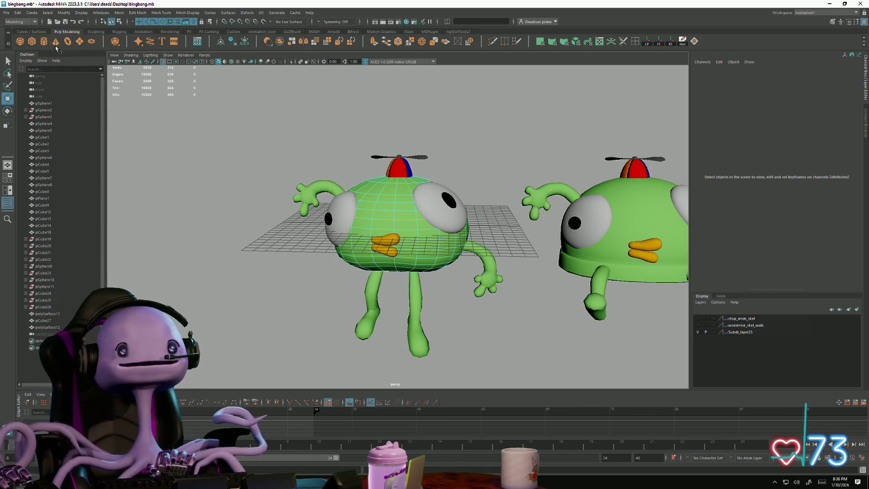
# Step: Select the right character's dome body pSphere6 and switch it to face mode
pyautogui.moveTo(321, 167)
pyautogui.keyDown('alt'); pyautogui.mouseDown()
pyautogui.moveTo(292, 247)
pyautogui.moveTo(313, 186)
pyautogui.moveTo(326, 236)
pyautogui.moveTo(306, 240)
pyautogui.moveTo(312, 233)
pyautogui.moveTo(393, 249)
pyautogui.moveTo(401, 269)
pyautogui.moveTo(426, 230)
pyautogui.moveTo(402, 240)
pyautogui.moveTo(470, 251)
pyautogui.moveTo(461, 205)
pyautogui.mouseUp(); pyautogui.keyUp('alt')
pyautogui.click(420, 291)
pyautogui.moveTo(421, 291)
pyautogui.mouseDown(button='right')
pyautogui.moveTo(418, 276)
pyautogui.moveTo(577, 350)
pyautogui.moveTo(453, 294)
pyautogui.moveTo(379, 243)
pyautogui.moveTo(370, 267)
pyautogui.mouseUp(button='right')
pyautogui.click(371, 252)
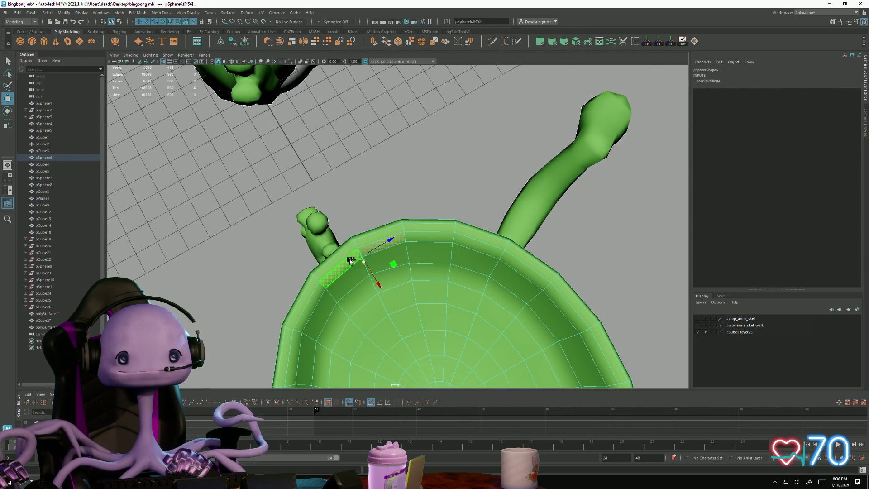
# Step: Select the two rim face loops plus one extra face on the dome
pyautogui.click(348, 286)
pyautogui.doubleClick(323, 299)
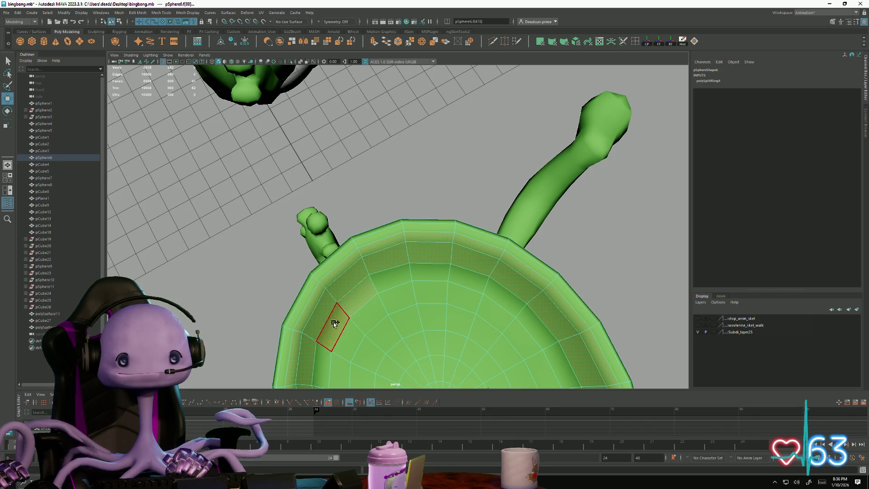
pyautogui.keyDown('shift'); pyautogui.doubleClick(369, 314); pyautogui.keyUp('shift')
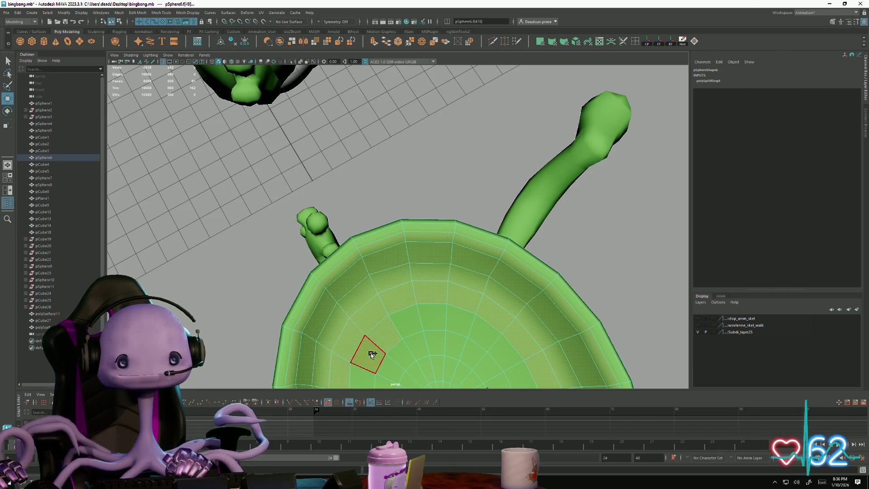
pyautogui.keyDown('shift'); pyautogui.click(432, 300); pyautogui.keyUp('shift')
# Step: Add the inner face ring inside the bowl and open the UV Editor
pyautogui.moveTo(432, 301)
pyautogui.keyDown('alt'); pyautogui.mouseDown()
pyautogui.moveTo(397, 208)
pyautogui.moveTo(307, 256)
pyautogui.mouseUp(); pyautogui.keyUp('alt')
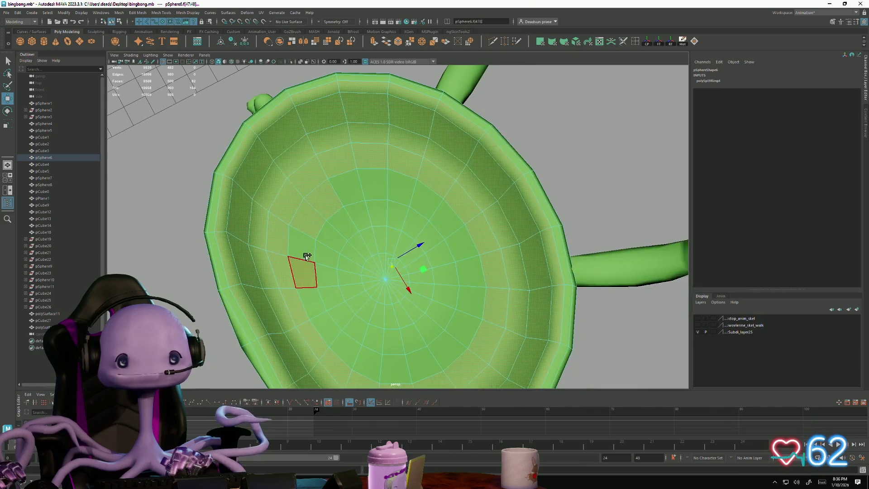
pyautogui.keyDown('shift'); pyautogui.doubleClick(345, 267); pyautogui.keyUp('shift')
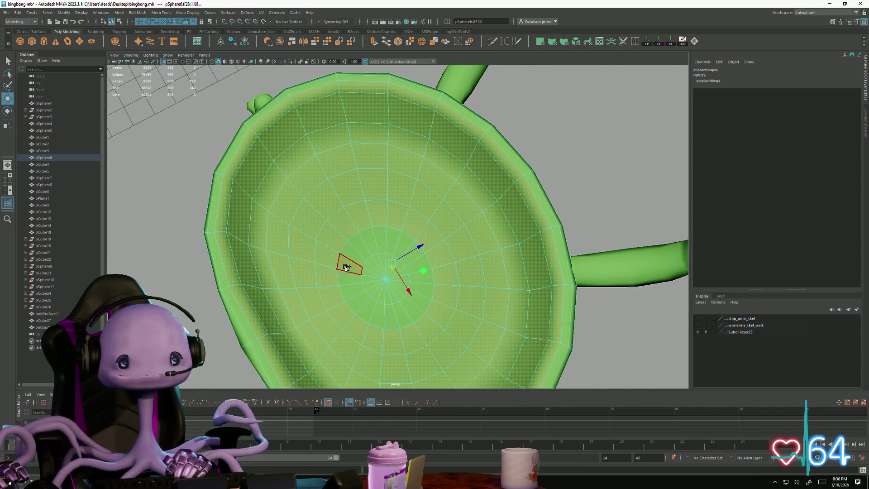
pyautogui.keyDown('alt'); pyautogui.moveTo(387, 286); pyautogui.dragTo(280, 179); pyautogui.keyUp('alt')
pyautogui.moveTo(461, 209)
pyautogui.keyDown('alt'); pyautogui.mouseDown()
pyautogui.moveTo(319, 182)
pyautogui.moveTo(371, 213)
pyautogui.moveTo(346, 163)
pyautogui.moveTo(247, 182)
pyautogui.mouseUp(); pyautogui.keyUp('alt')
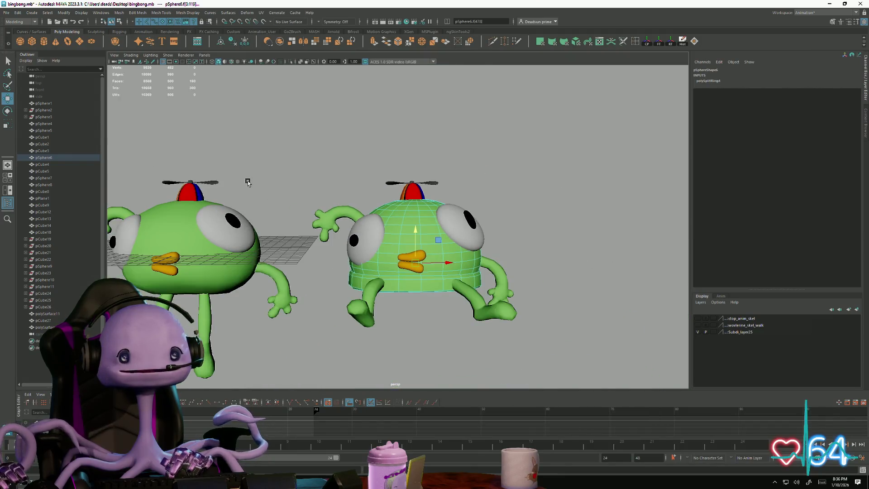
pyautogui.click(261, 13)
pyautogui.click(272, 25)
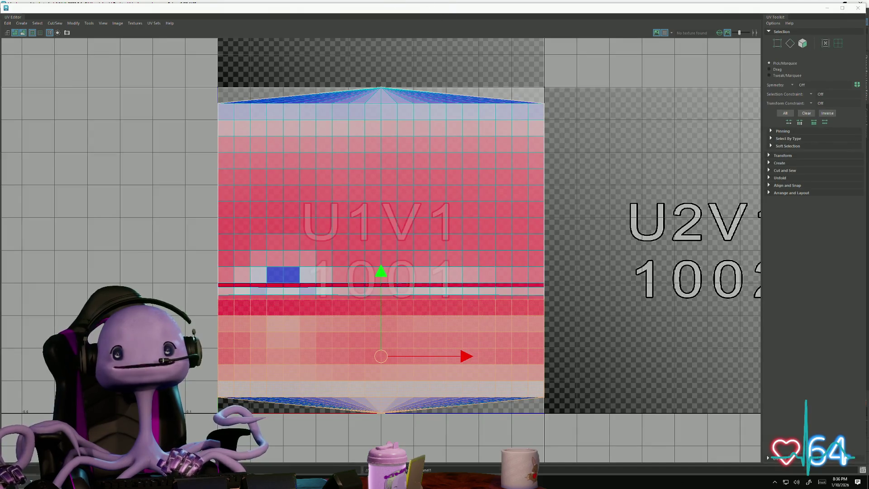
# Step: Arrange the UV Editor beside the maximized main window and tear off the UV menu
pyautogui.moveTo(457, 9)
pyautogui.mouseDown()
pyautogui.moveTo(633, 127)
pyautogui.moveTo(504, 80)
pyautogui.mouseUp()
pyautogui.moveTo(81, 85)
pyautogui.mouseDown()
pyautogui.moveTo(369, 208)
pyautogui.moveTo(545, 246)
pyautogui.mouseUp()
pyautogui.moveTo(699, 115)
pyautogui.mouseDown()
pyautogui.moveTo(333, 41)
pyautogui.moveTo(343, 40)
pyautogui.mouseUp()
pyautogui.click(545, 38)
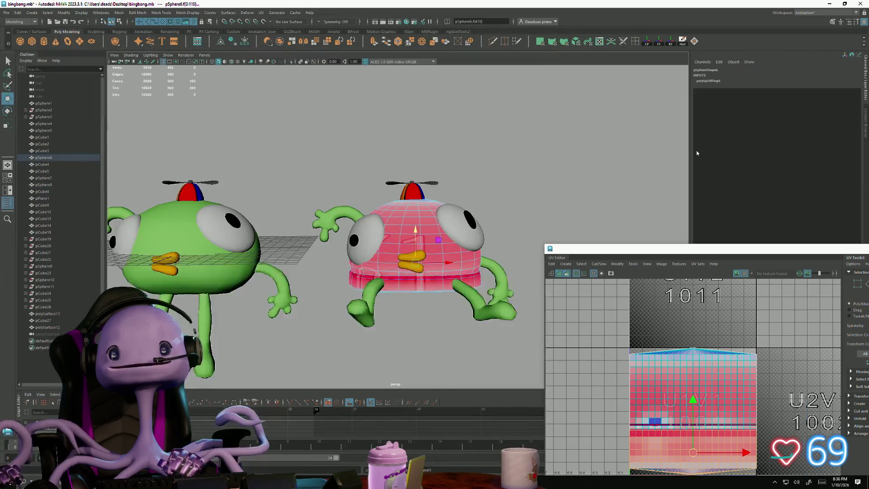
pyautogui.moveTo(752, 252)
pyautogui.mouseDown()
pyautogui.moveTo(461, 94)
pyautogui.moveTo(661, 113)
pyautogui.mouseUp()
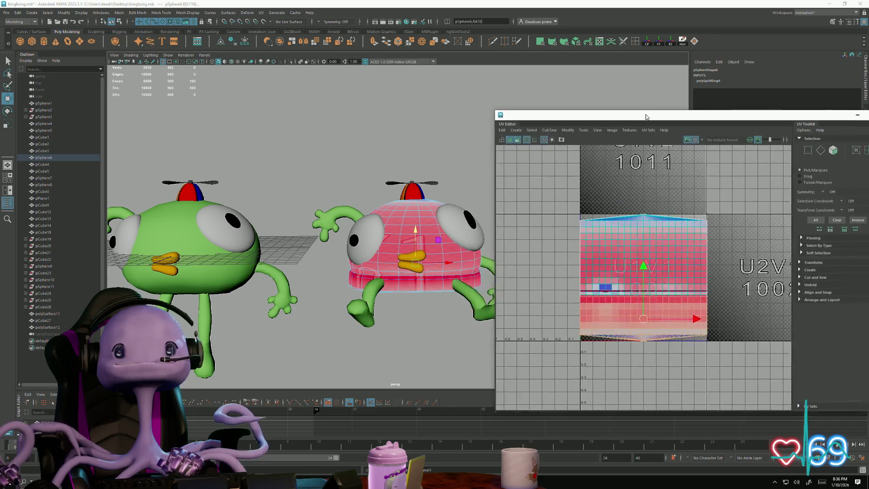
pyautogui.click(262, 13)
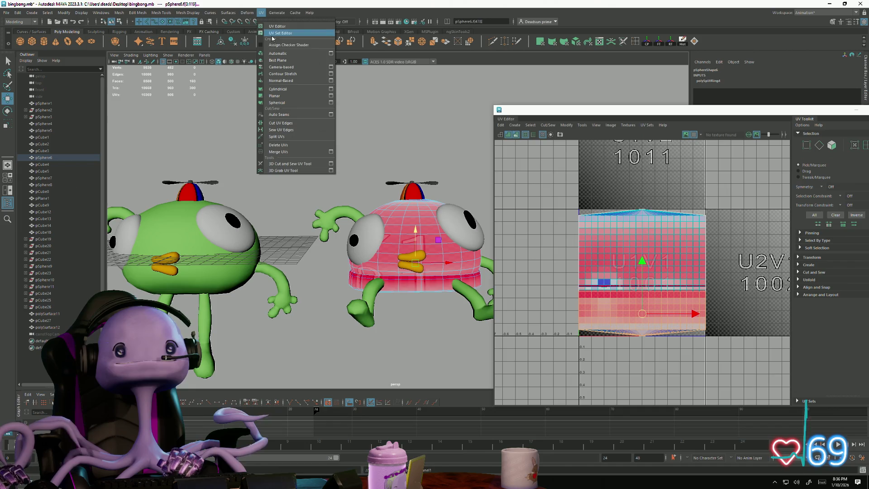
pyautogui.click(266, 20)
# Step: Planar-map the underside faces along Y and move the projection into the tile left of 1001
pyautogui.moveTo(278, 13)
pyautogui.mouseDown()
pyautogui.moveTo(93, 166)
pyautogui.moveTo(53, 173)
pyautogui.mouseUp()
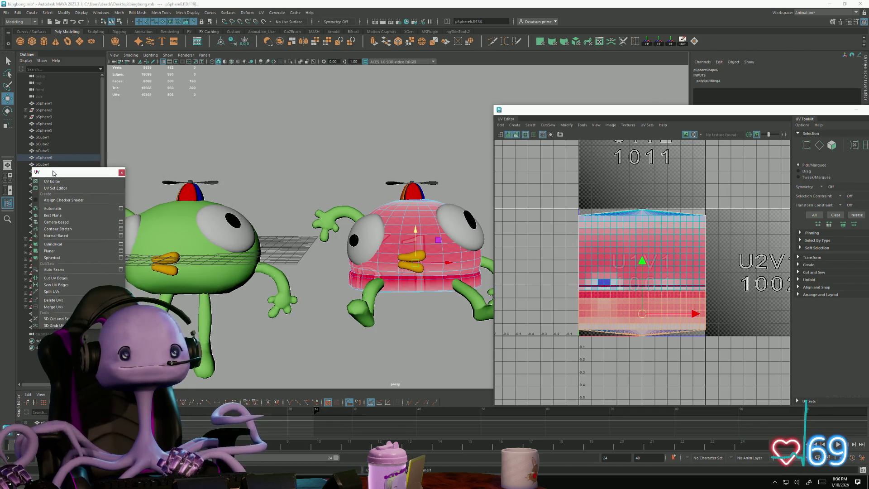
pyautogui.click(64, 251)
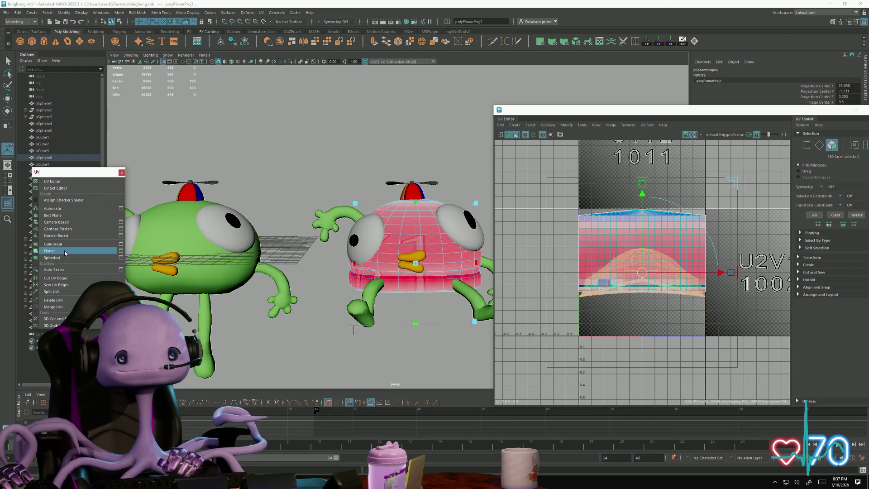
pyautogui.click(121, 251)
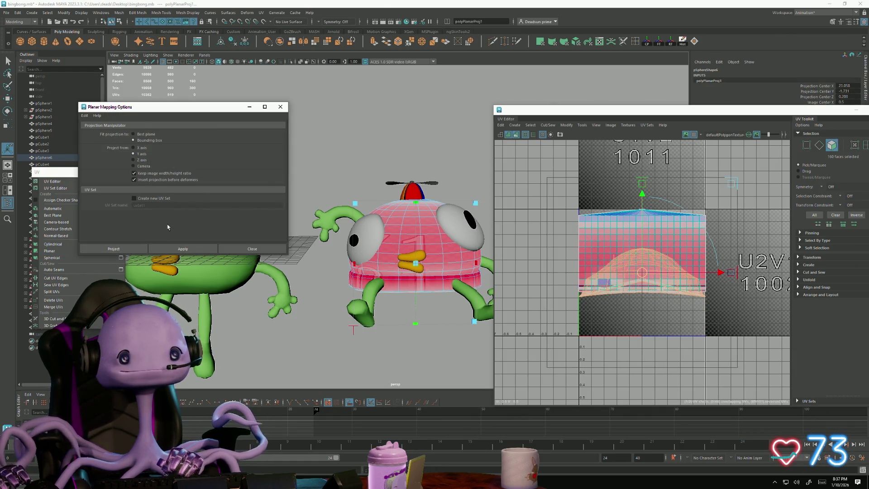
pyautogui.click(176, 248)
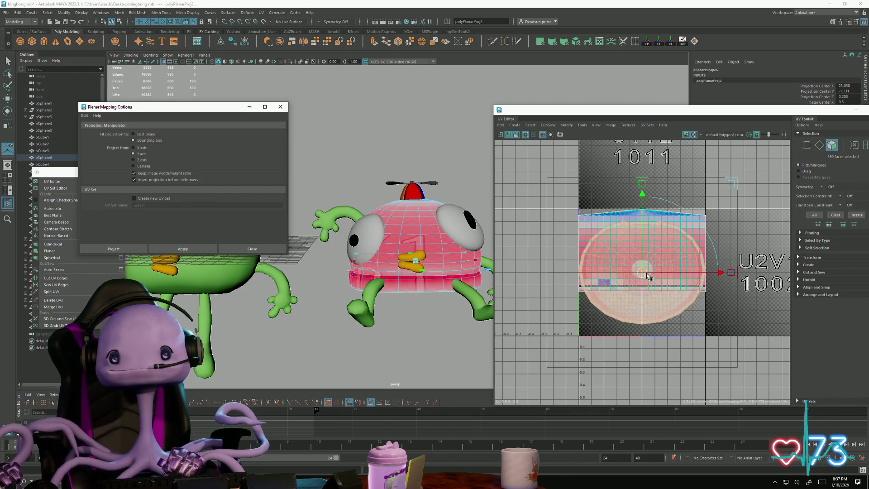
pyautogui.moveTo(646, 273)
pyautogui.mouseDown()
pyautogui.moveTo(493, 231)
pyautogui.moveTo(523, 239)
pyautogui.mouseUp()
pyautogui.moveTo(335, 277)
pyautogui.keyDown('alt'); pyautogui.mouseDown()
pyautogui.moveTo(346, 280)
pyautogui.moveTo(357, 253)
pyautogui.moveTo(389, 271)
pyautogui.mouseUp(); pyautogui.keyUp('alt')
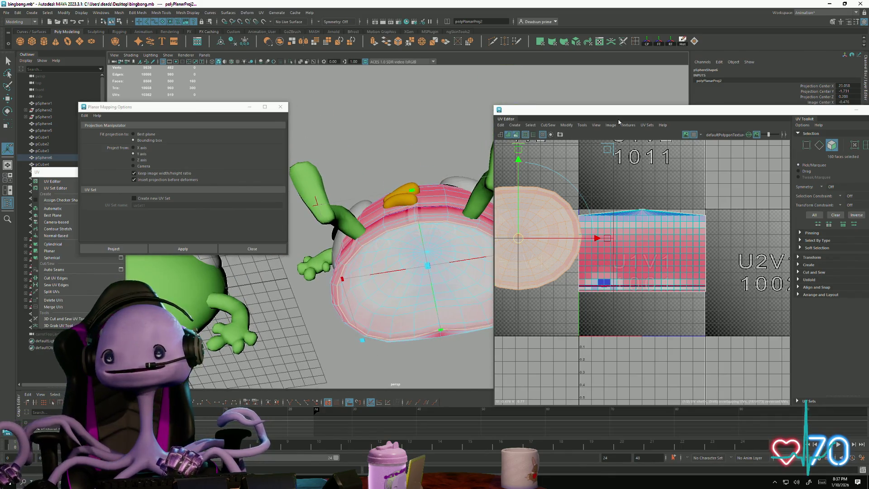
# Step: Adjust the UV view's image display and turn on UV distortion shading
pyautogui.click(610, 126)
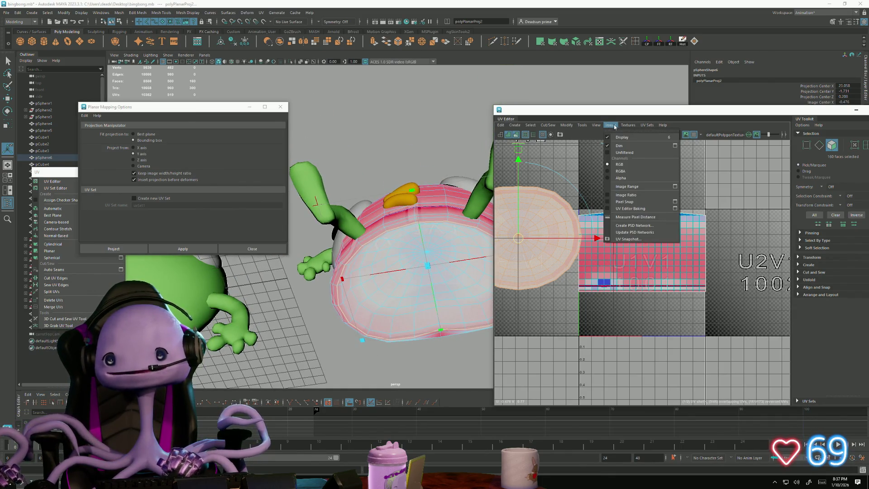
pyautogui.click(622, 139)
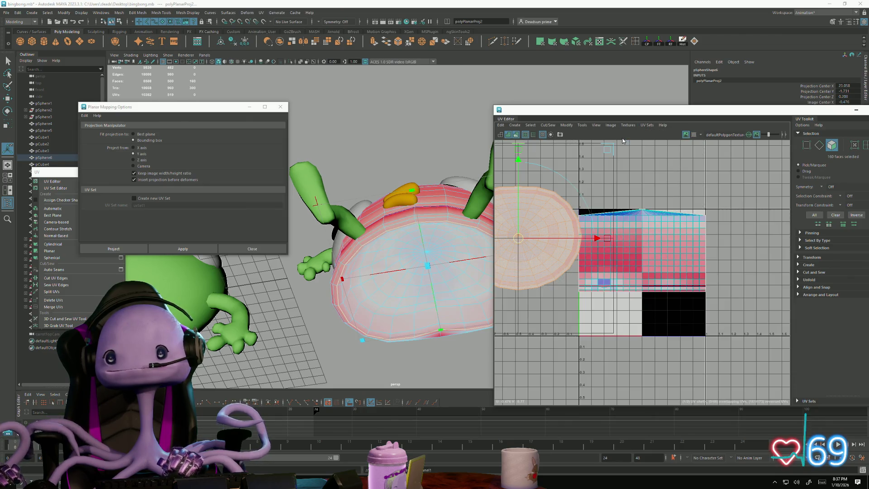
pyautogui.click(627, 126)
pyautogui.click(622, 137)
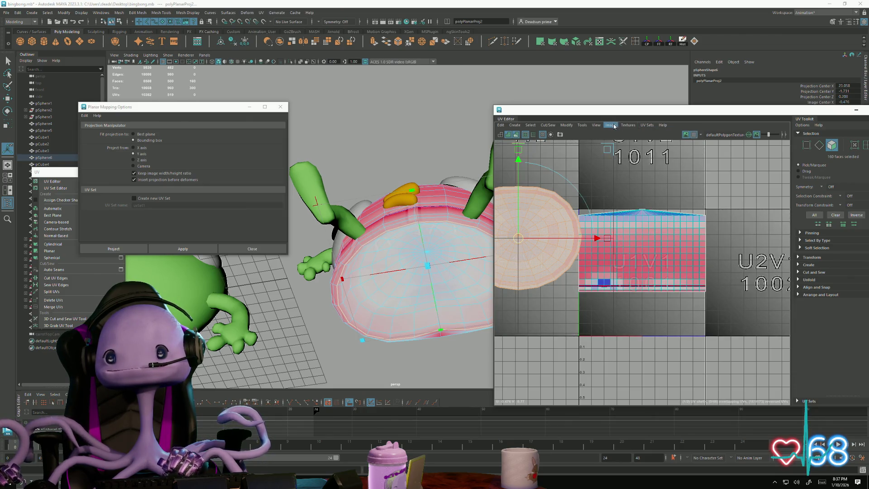
pyautogui.click(614, 126)
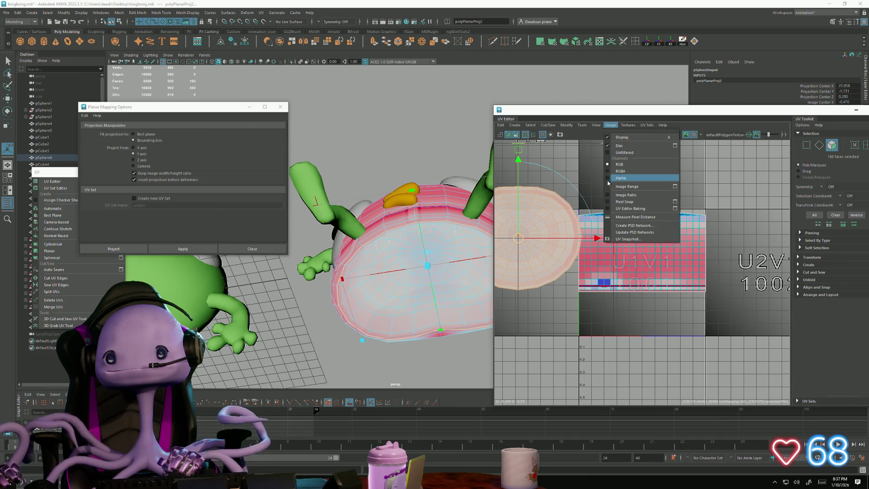
pyautogui.moveTo(597, 126)
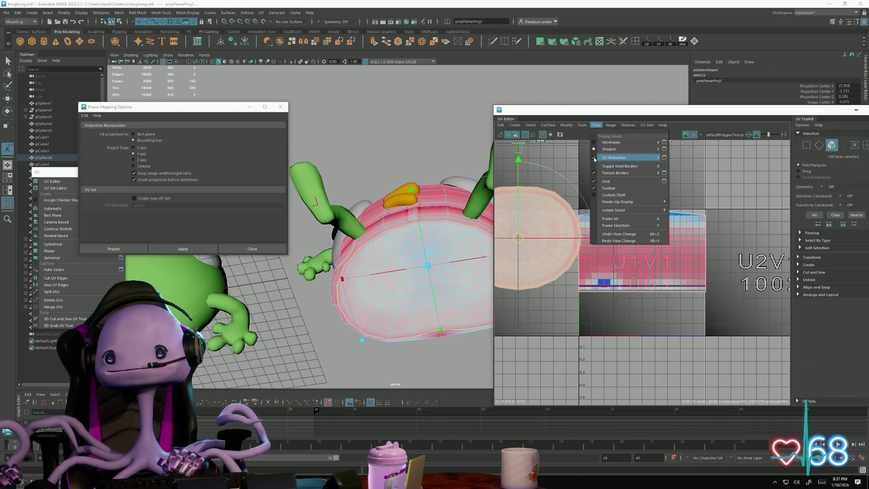
pyautogui.click(594, 159)
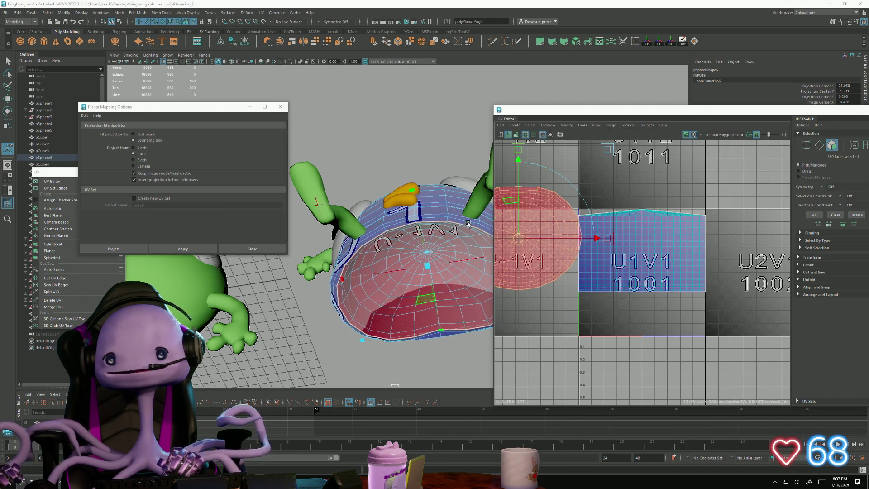
# Step: Flip the inverted underside shell and frame both shells in the UV view
pyautogui.moveTo(468, 224)
pyautogui.keyDown('alt'); pyautogui.mouseDown()
pyautogui.moveTo(533, 245)
pyautogui.moveTo(518, 260)
pyautogui.mouseUp(); pyautogui.keyUp('alt')
pyautogui.click(549, 130)
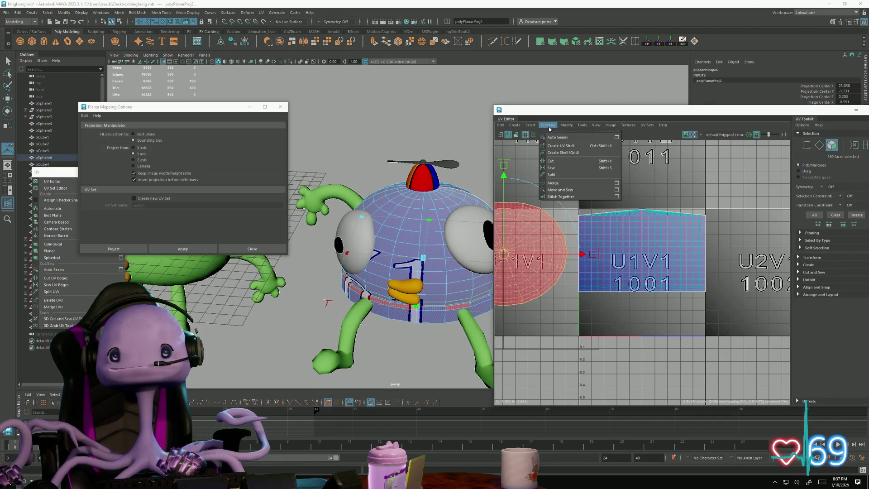
pyautogui.moveTo(569, 127)
pyautogui.click(570, 157)
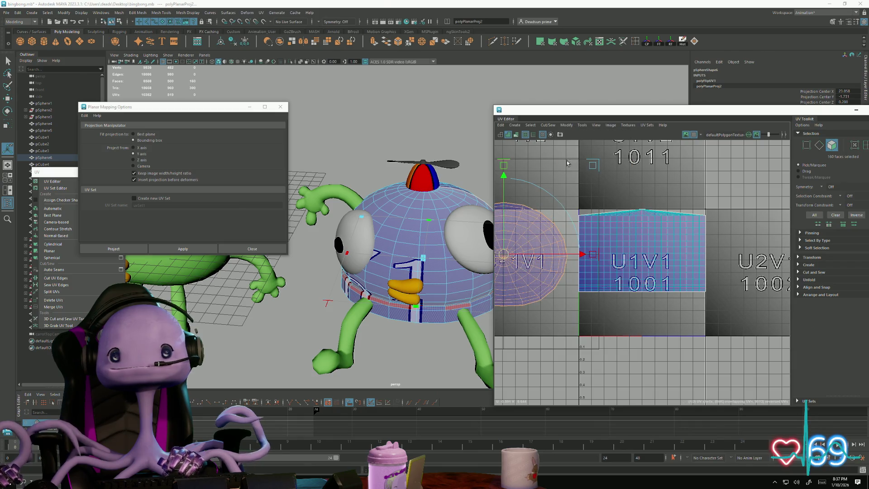
pyautogui.keyDown('alt'); pyautogui.moveTo(576, 264); pyautogui.dragTo(623, 250, button='middle'); pyautogui.keyUp('alt')
pyautogui.moveTo(421, 280)
pyautogui.keyDown('alt'); pyautogui.mouseDown()
pyautogui.moveTo(453, 289)
pyautogui.moveTo(471, 317)
pyautogui.mouseUp(); pyautogui.keyUp('alt')
# Step: Tumble under the body and select the first face strips along the lower rim band
pyautogui.scroll(5, 477, 352)
pyautogui.keyDown('alt'); pyautogui.moveTo(478, 352); pyautogui.dragTo(384, 267); pyautogui.keyUp('alt')
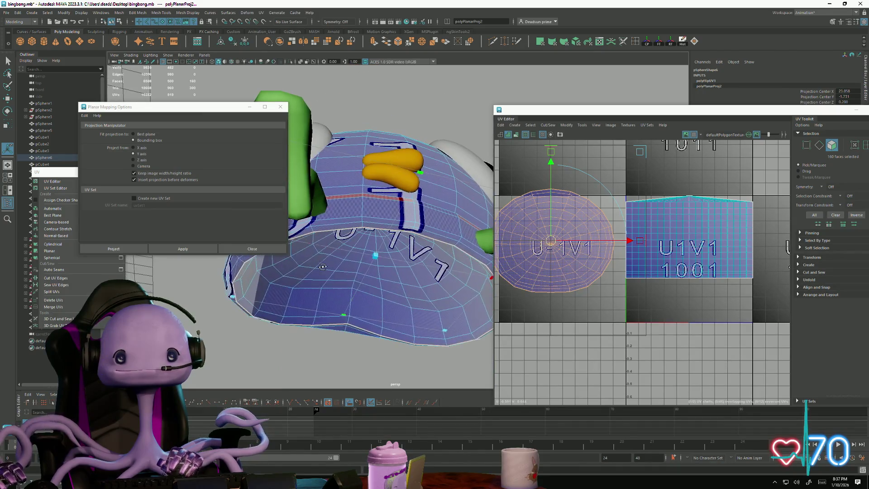
pyautogui.scroll(5, 380, 263)
pyautogui.scroll(-3, 381, 263)
pyautogui.keyDown('alt'); pyautogui.moveTo(355, 213); pyautogui.dragTo(380, 203); pyautogui.keyUp('alt')
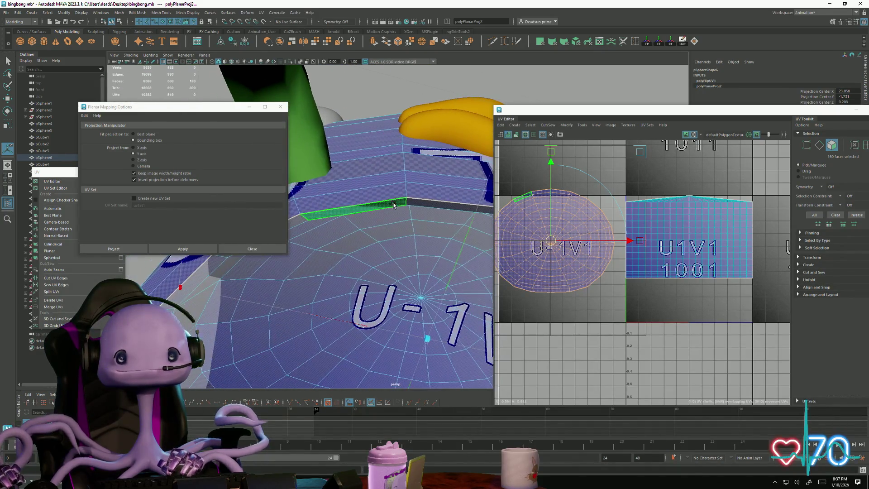
pyautogui.click(380, 203)
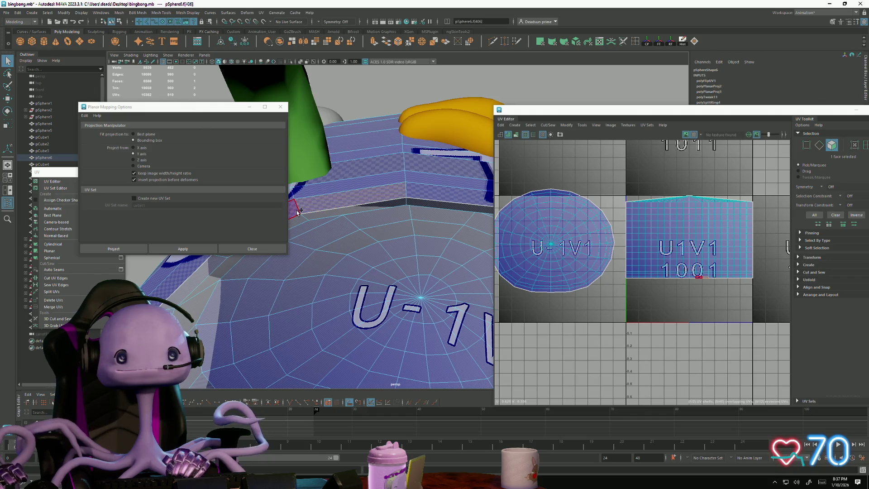
pyautogui.keyDown('alt'); pyautogui.moveTo(311, 192); pyautogui.dragTo(393, 233); pyautogui.keyUp('alt')
pyautogui.keyDown('shift'); pyautogui.click(393, 233); pyautogui.keyUp('shift')
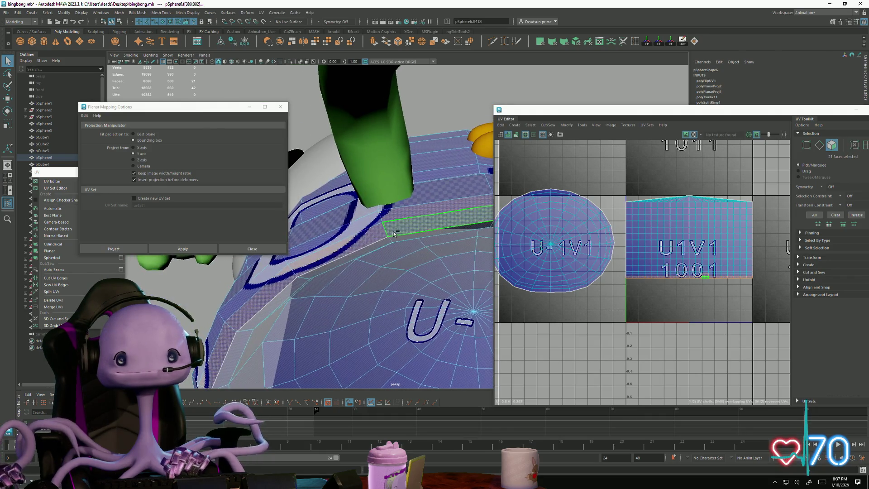
pyautogui.keyDown('shift'); pyautogui.click(364, 228); pyautogui.keyUp('shift')
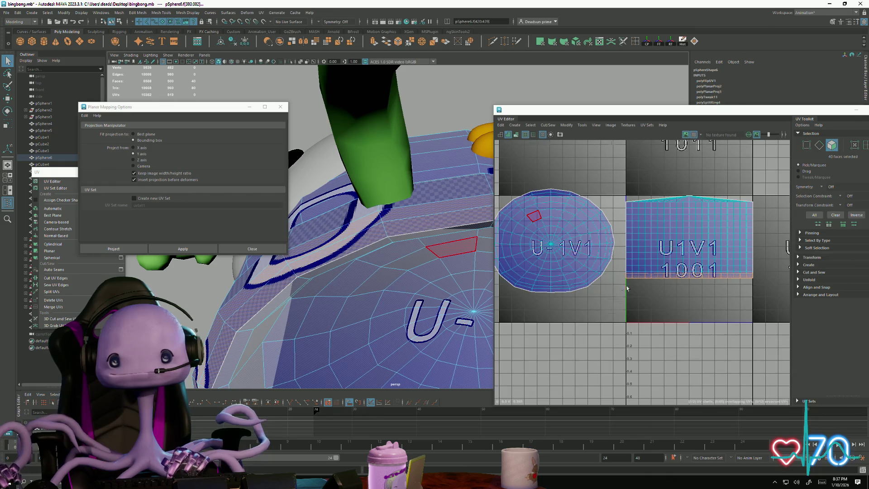
# Step: Add the strips around the 0 band, undoing extra picks to reach 60 faces
pyautogui.scroll(5, 626, 288)
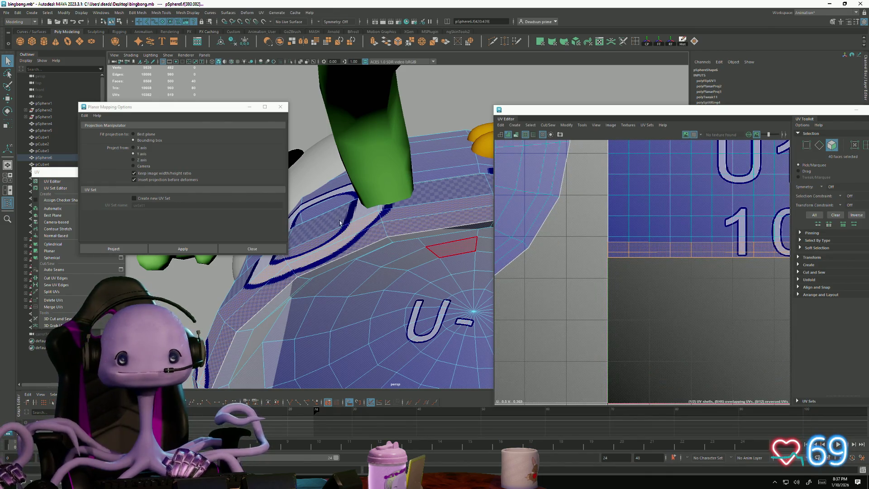
pyautogui.keyDown('alt'); pyautogui.moveTo(328, 246); pyautogui.dragTo(371, 317); pyautogui.keyUp('alt')
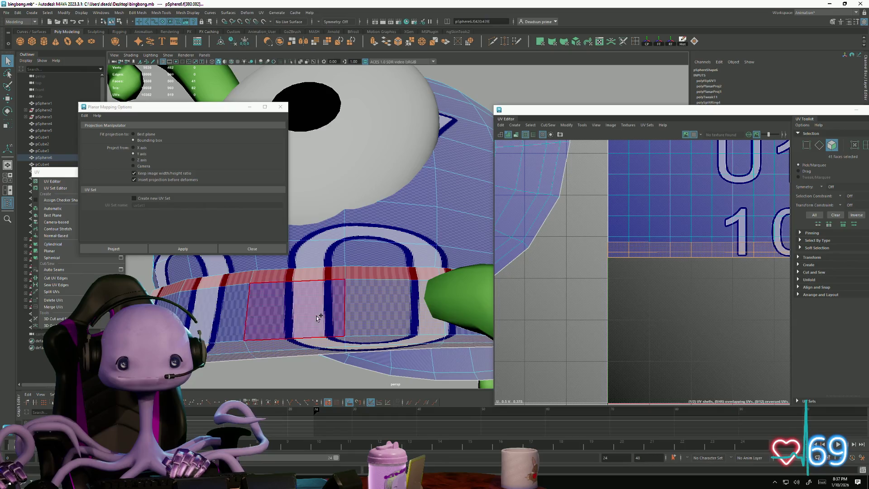
pyautogui.keyDown('shift'); pyautogui.click(371, 272); pyautogui.keyUp('shift')
pyautogui.keyDown('shift'); pyautogui.click(329, 274); pyautogui.keyUp('shift')
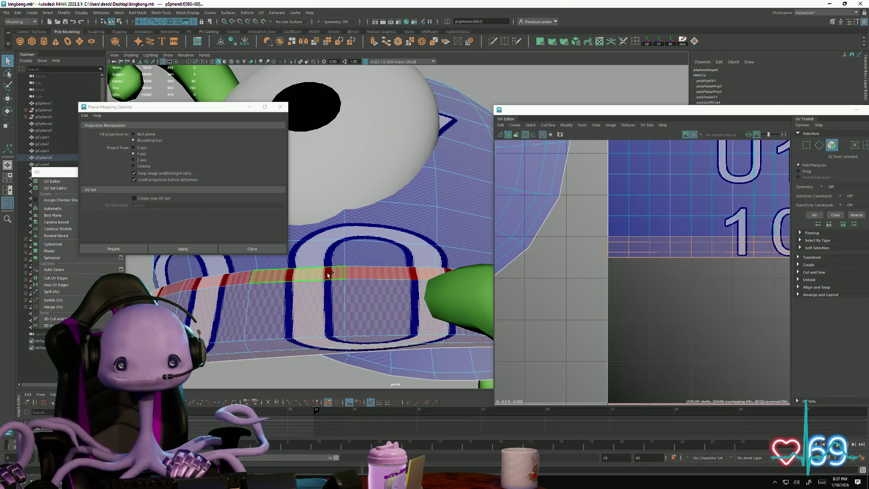
pyautogui.hotkey('ctrl', 'z')
pyautogui.scroll(-4, 661, 286)
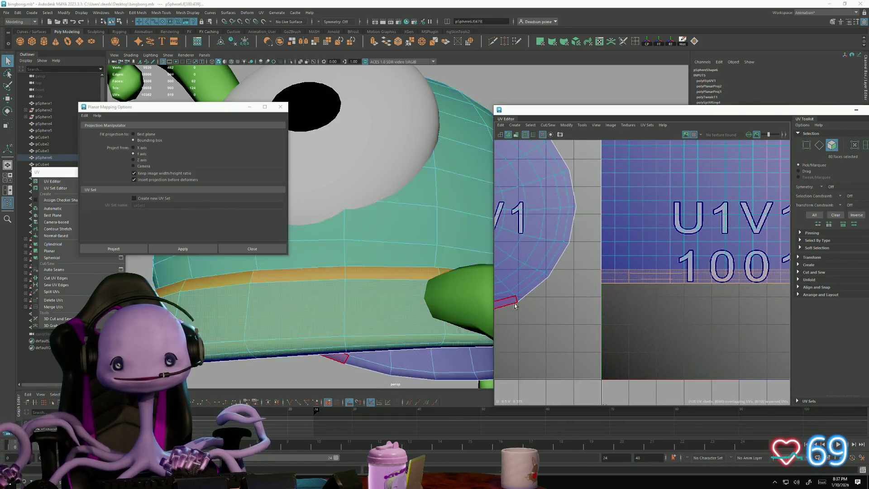
pyautogui.hotkey('ctrl', 'z')
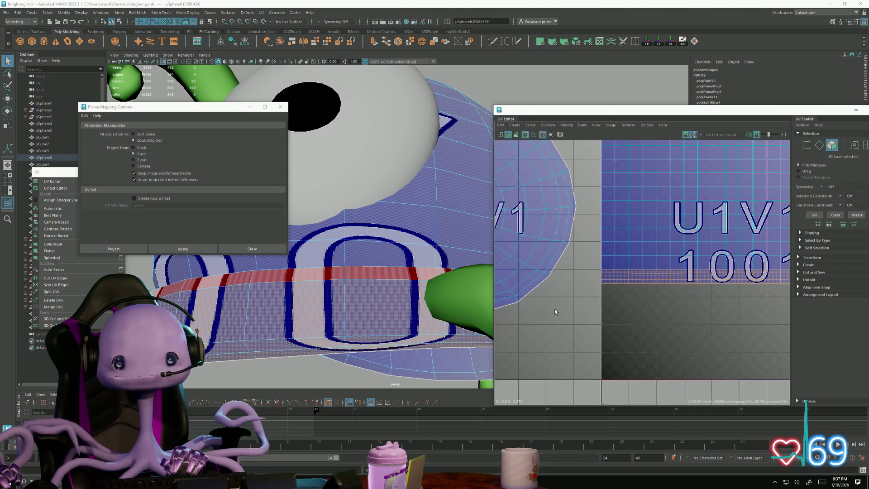
pyautogui.scroll(-3, 634, 320)
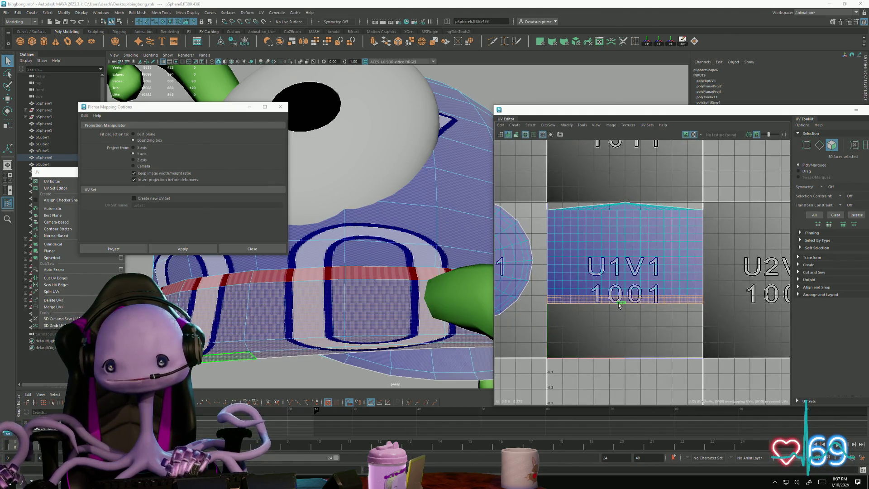
# Step: Convert the face selection to UVs and adjust the UV row with the Move tool
pyautogui.keyDown('ctrl'); pyautogui.rightClick(621, 303); pyautogui.keyUp('ctrl')
pyautogui.keyDown('ctrl'); pyautogui.moveTo(620, 305); pyautogui.dragTo(669, 304, button='right'); pyautogui.keyUp('ctrl')
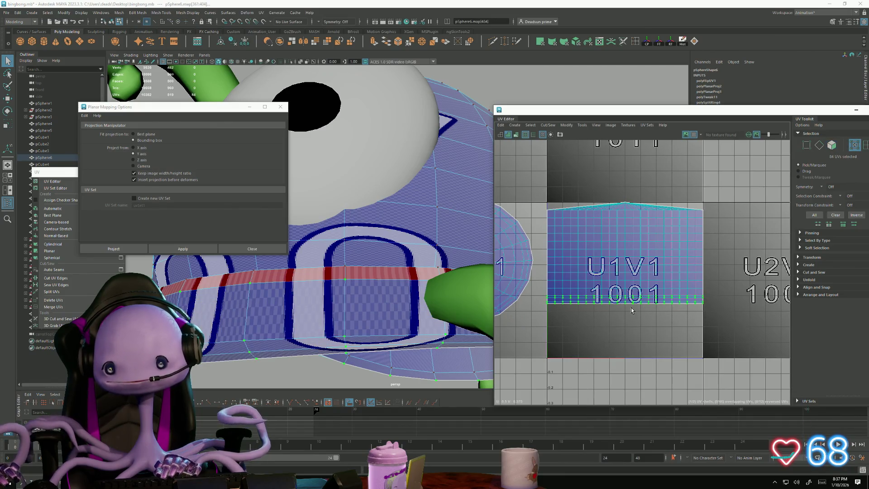
pyautogui.press('w')
pyautogui.moveTo(625, 248); pyautogui.dragTo(626, 252)
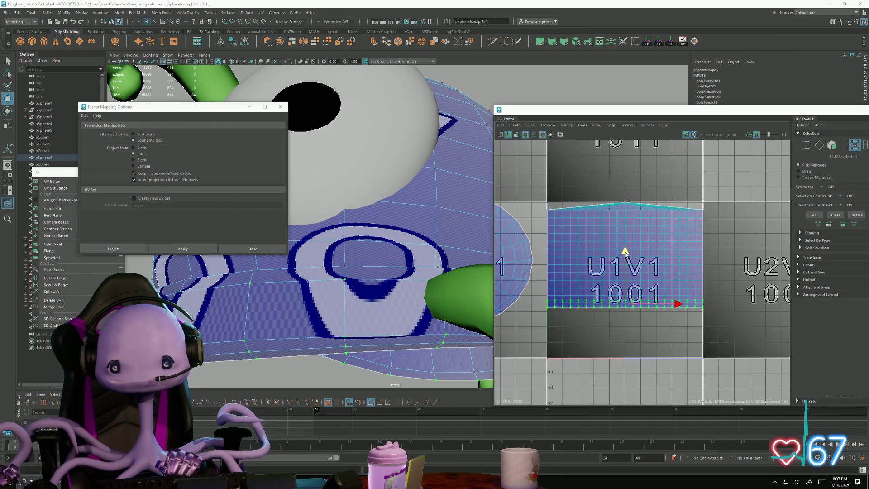
pyautogui.scroll(5, 625, 298)
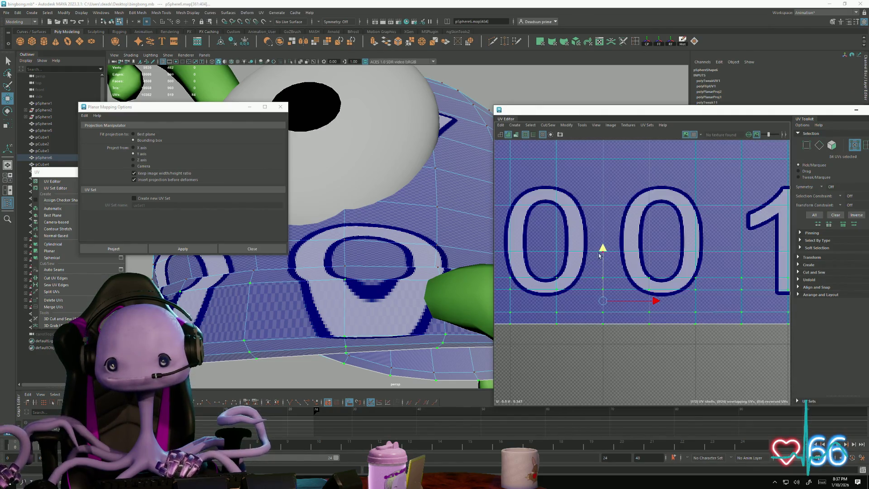
pyautogui.moveTo(598, 255)
pyautogui.mouseDown()
pyautogui.moveTo(608, 236)
pyautogui.moveTo(602, 229)
pyautogui.moveTo(604, 255)
pyautogui.moveTo(603, 230)
pyautogui.moveTo(615, 233)
pyautogui.mouseUp()
# Step: Select the bottom UV row and nudge it onto tile 1001's bottom edge
pyautogui.scroll(-5, 615, 233)
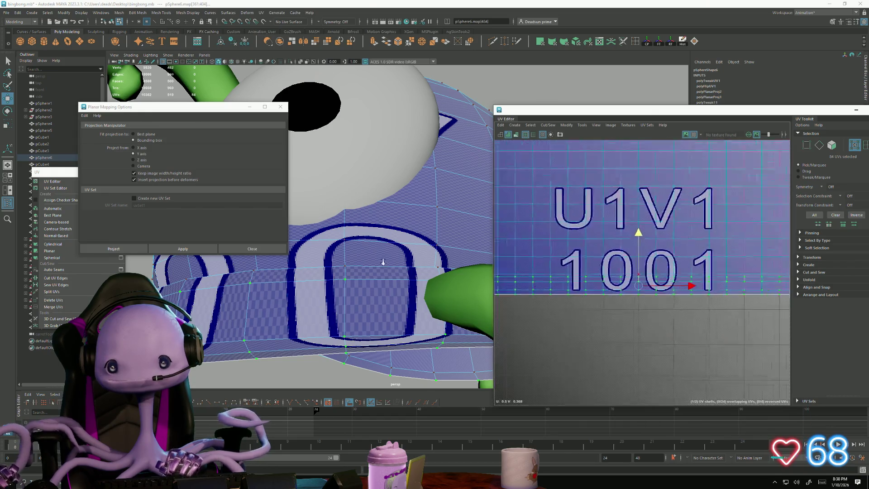
pyautogui.keyDown('alt'); pyautogui.moveTo(637, 296); pyautogui.dragTo(581, 289, button='middle'); pyautogui.keyUp('alt')
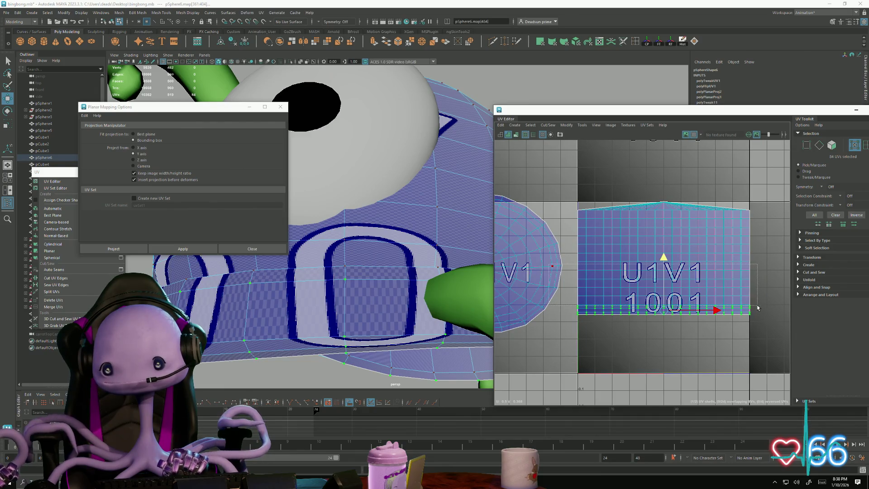
pyautogui.scroll(5, 664, 279)
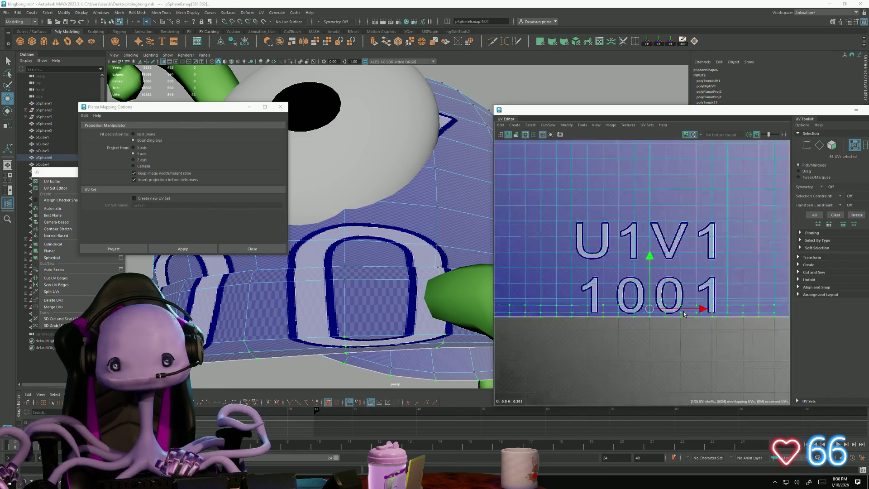
pyautogui.moveTo(623, 252); pyautogui.dragTo(625, 264, button='middle')
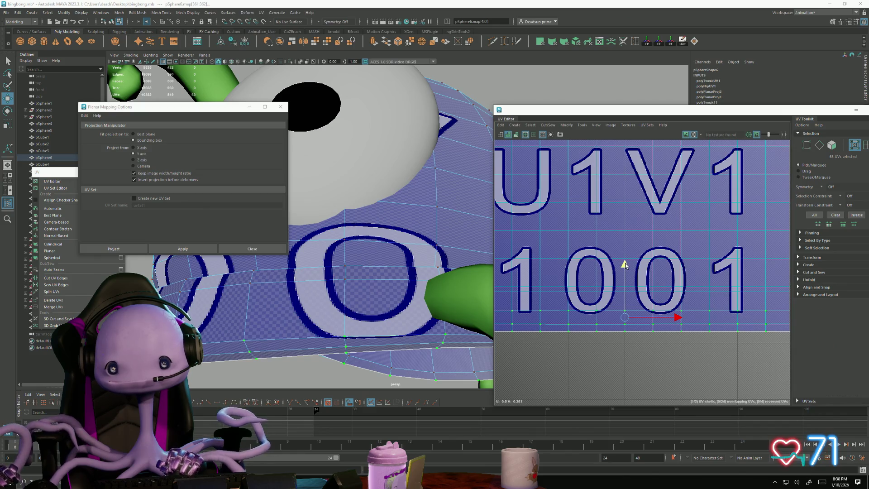
pyautogui.scroll(-3, 675, 313)
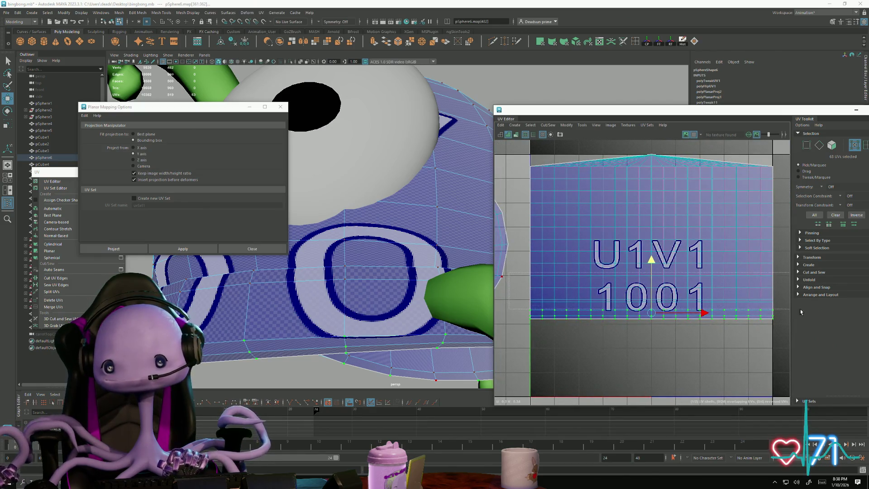
pyautogui.moveTo(802, 319); pyautogui.dragTo(525, 317)
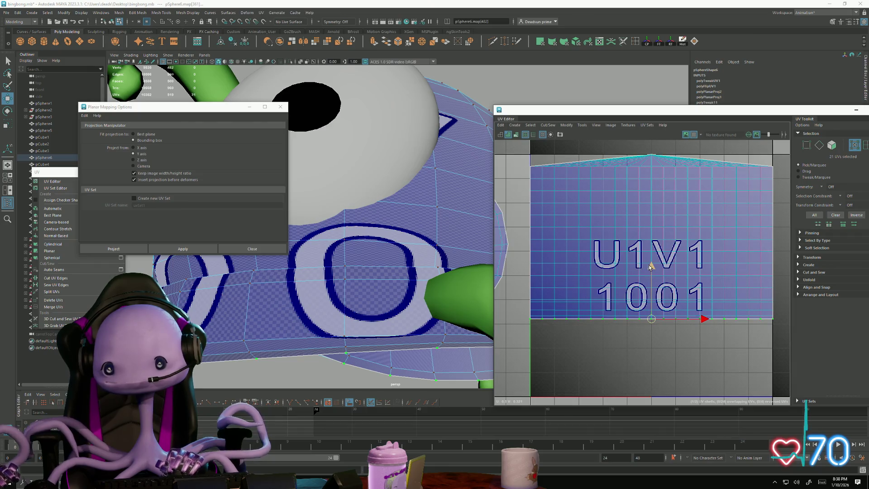
pyautogui.moveTo(650, 268); pyautogui.dragTo(634, 291, button='middle')
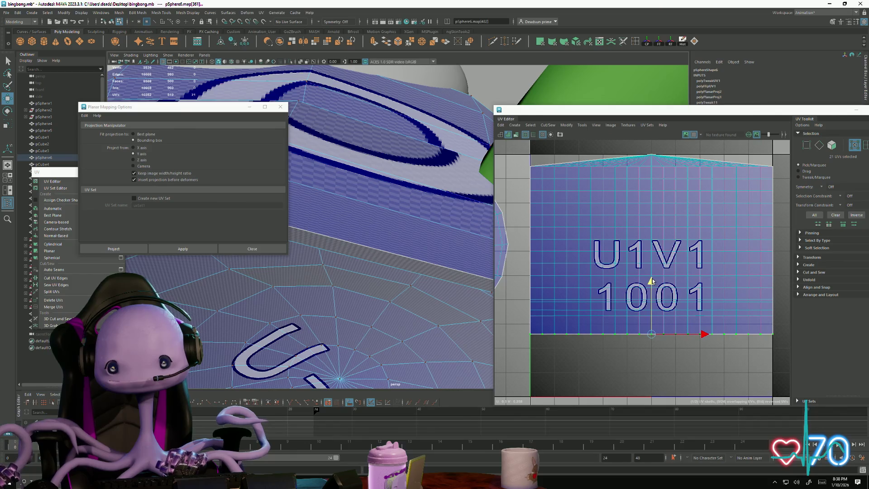
pyautogui.moveTo(652, 281); pyautogui.dragTo(666, 266, button='middle')
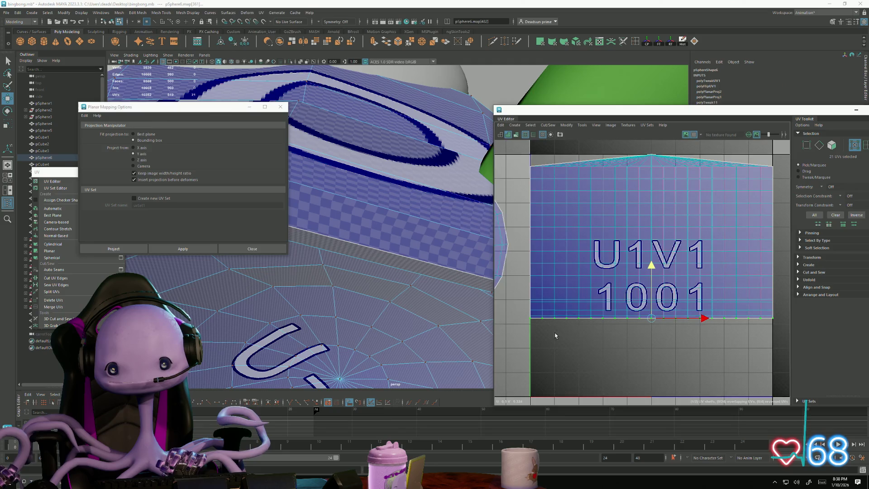
# Step: Select a face row on the strip, convert it to UVs and frame them
pyautogui.scroll(5, 555, 335)
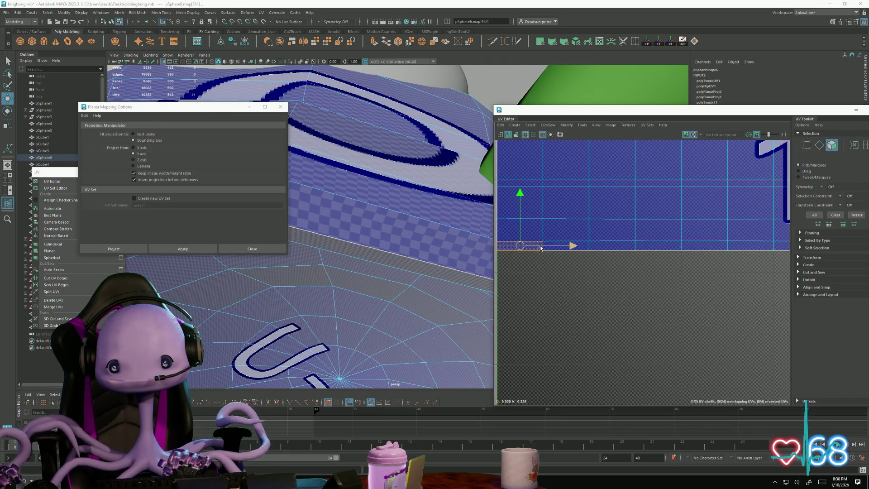
pyautogui.doubleClick(572, 246)
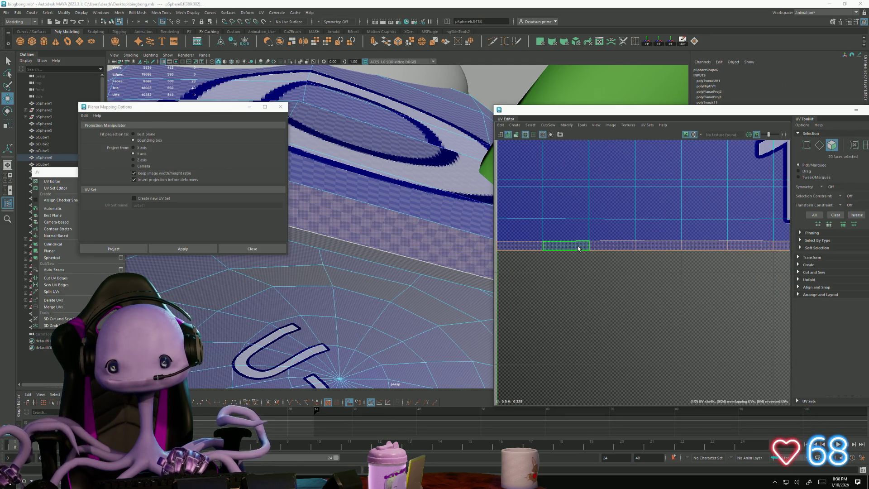
pyautogui.keyDown('shift'); pyautogui.rightClick(578, 247); pyautogui.keyUp('shift')
pyautogui.click(640, 245)
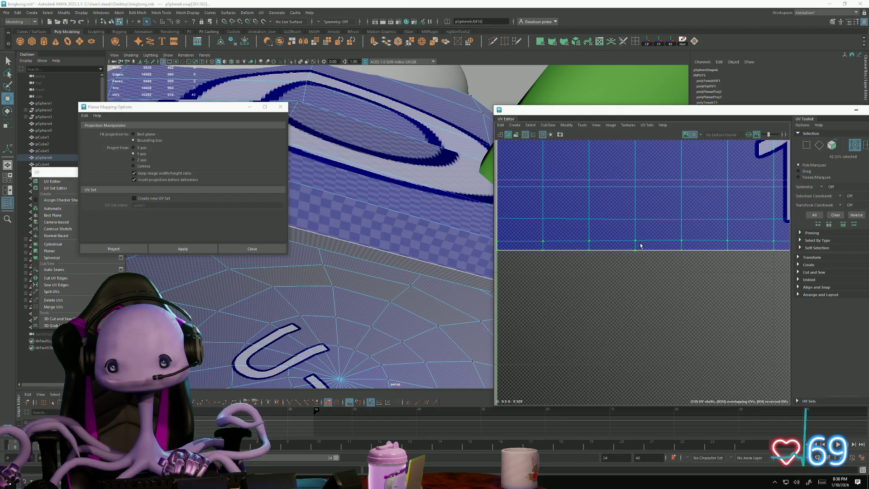
pyautogui.press('f')
pyautogui.moveTo(790, 122); pyautogui.dragTo(724, 129)
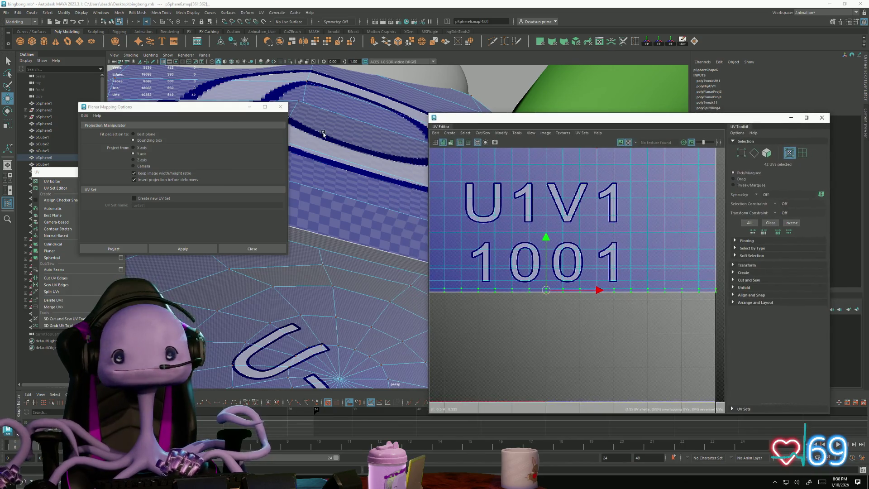
# Step: Move the dome's UV shell down slightly and zoom out to see all of tile 1001
pyautogui.click(248, 109)
pyautogui.moveTo(354, 258)
pyautogui.keyDown('alt'); pyautogui.mouseDown()
pyautogui.moveTo(297, 252)
pyautogui.moveTo(345, 295)
pyautogui.moveTo(369, 258)
pyautogui.moveTo(335, 263)
pyautogui.moveTo(333, 275)
pyautogui.moveTo(348, 289)
pyautogui.mouseUp(); pyautogui.keyUp('alt')
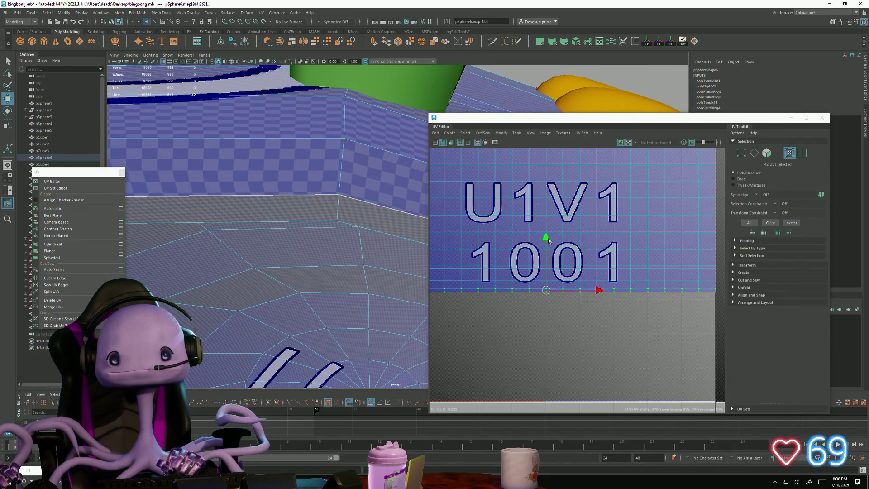
pyautogui.moveTo(549, 240); pyautogui.dragTo(545, 244)
pyautogui.moveTo(423, 246)
pyautogui.keyDown('alt'); pyautogui.mouseDown()
pyautogui.moveTo(299, 270)
pyautogui.moveTo(344, 280)
pyautogui.mouseUp(); pyautogui.keyUp('alt')
pyautogui.moveTo(565, 329)
pyautogui.keyDown('alt'); pyautogui.mouseDown(button='middle')
pyautogui.moveTo(635, 307)
pyautogui.moveTo(633, 316)
pyautogui.mouseUp(button='middle'); pyautogui.keyUp('alt')
pyautogui.keyDown('alt'); pyautogui.moveTo(318, 320); pyautogui.dragTo(328, 304); pyautogui.keyUp('alt')
pyautogui.scroll(-1, 599, 283)
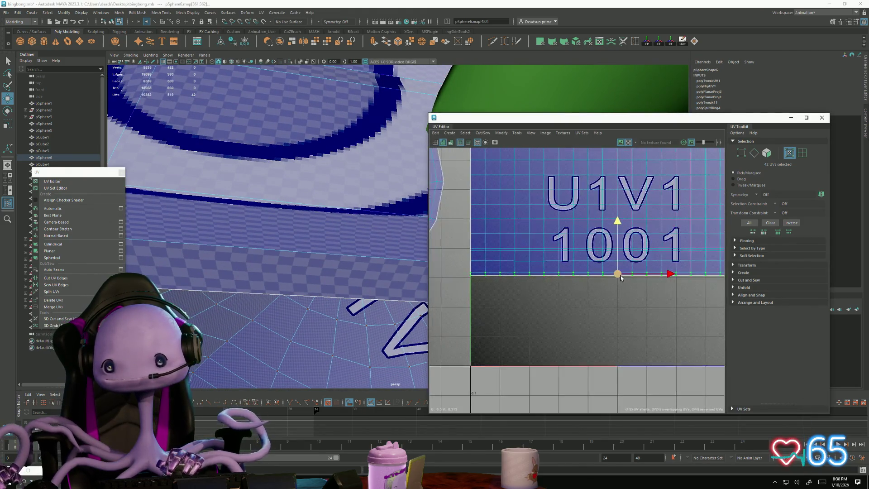
pyautogui.keyDown('alt'); pyautogui.moveTo(599, 283); pyautogui.dragTo(544, 295, button='middle'); pyautogui.keyUp('alt')
pyautogui.scroll(-1, 544, 294)
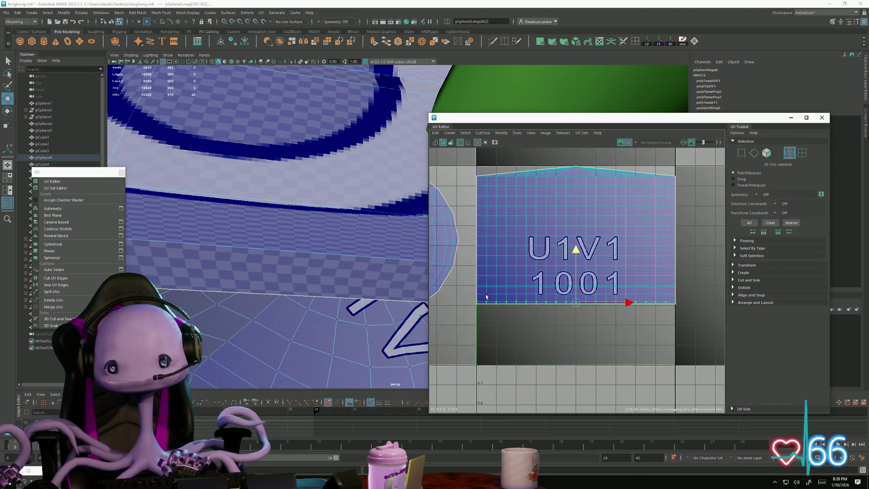
# Step: Nudge the selected UV rows down, then up, and undo a slanting corner UV move
pyautogui.keyDown('shift'); pyautogui.moveTo(696, 300); pyautogui.dragTo(691, 298); pyautogui.keyUp('shift')
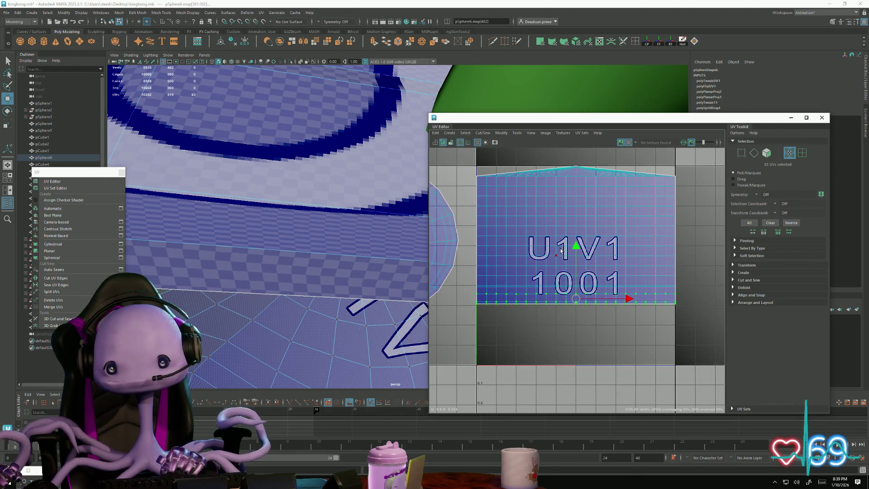
pyautogui.moveTo(575, 247)
pyautogui.mouseDown()
pyautogui.moveTo(577, 283)
pyautogui.moveTo(580, 246)
pyautogui.mouseUp()
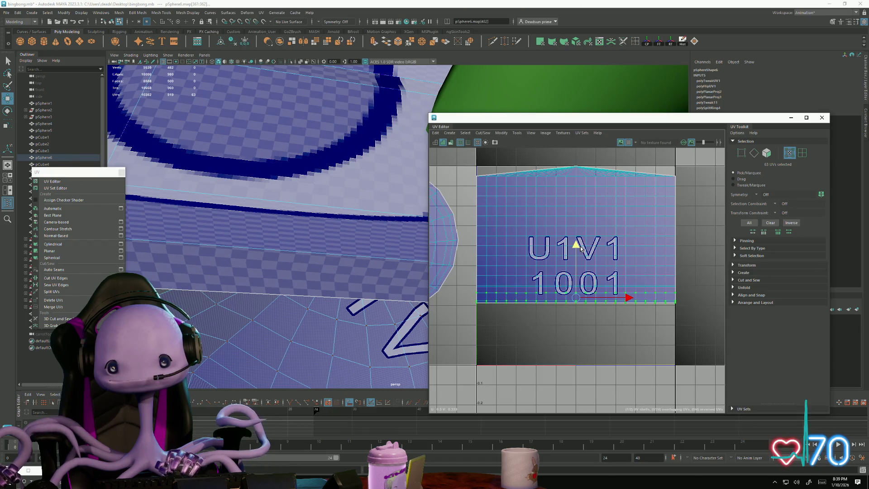
pyautogui.scroll(3, 510, 317)
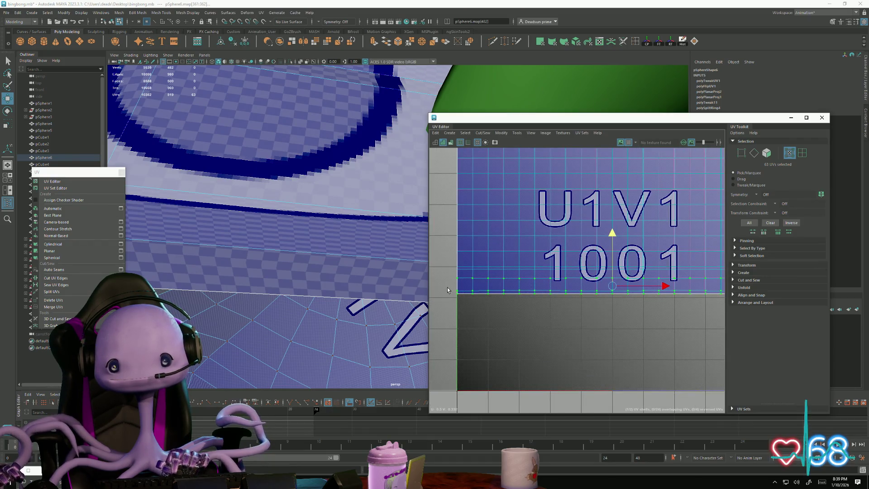
pyautogui.scroll(-3, 566, 283)
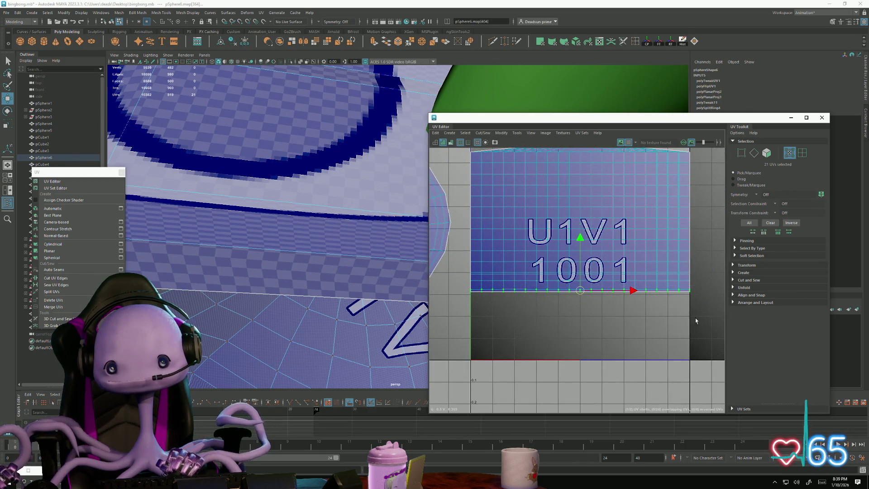
pyautogui.moveTo(582, 237); pyautogui.dragTo(587, 231)
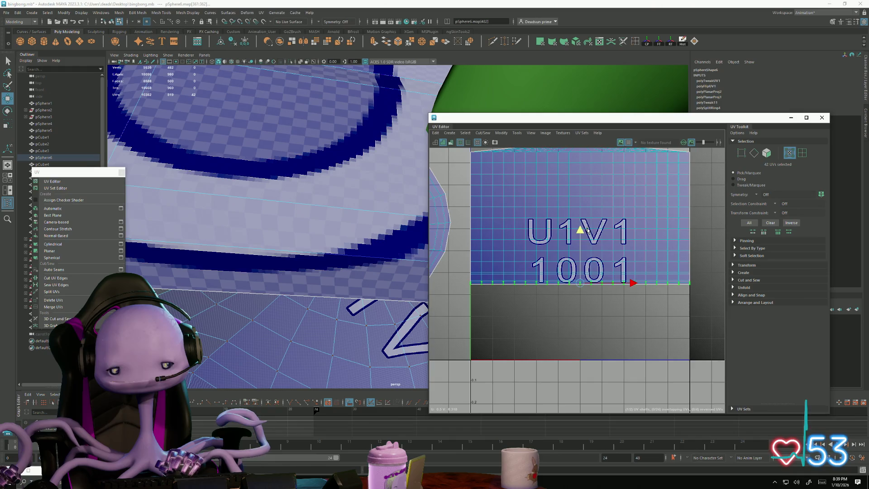
pyautogui.moveTo(496, 299)
pyautogui.keyDown('alt'); pyautogui.mouseDown(button='right')
pyautogui.moveTo(679, 326)
pyautogui.moveTo(642, 336)
pyautogui.moveTo(510, 262)
pyautogui.moveTo(538, 271)
pyautogui.moveTo(525, 258)
pyautogui.mouseUp(button='right'); pyautogui.keyUp('alt')
pyautogui.keyDown('alt'); pyautogui.moveTo(525, 258); pyautogui.dragTo(462, 251, button='middle'); pyautogui.keyUp('alt')
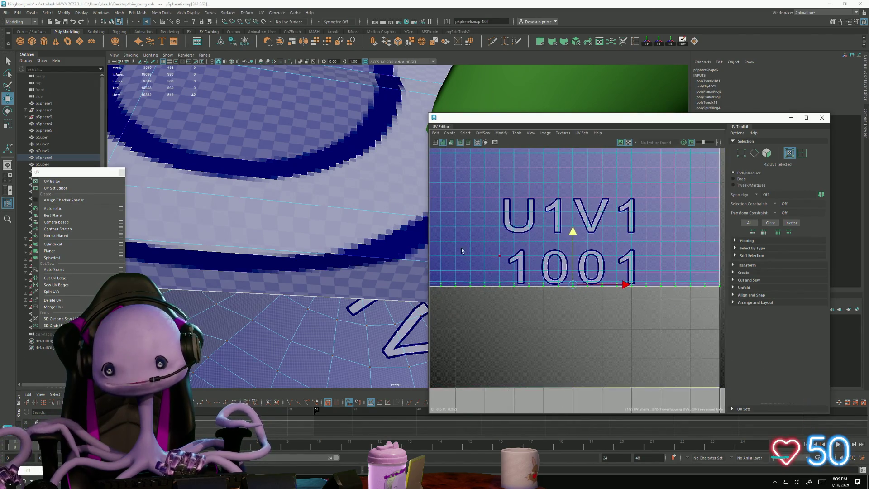
pyautogui.keyDown('alt'); pyautogui.moveTo(611, 305); pyautogui.dragTo(511, 269, button='right'); pyautogui.keyUp('alt')
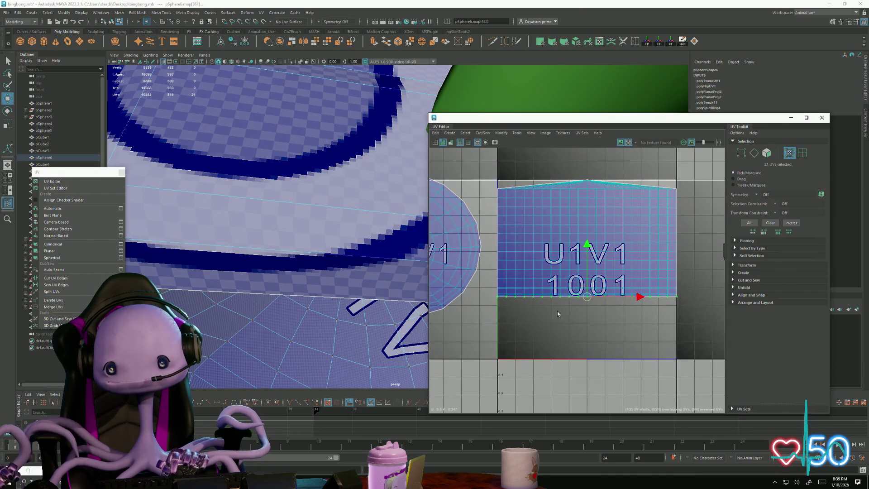
pyautogui.scroll(8, 557, 314)
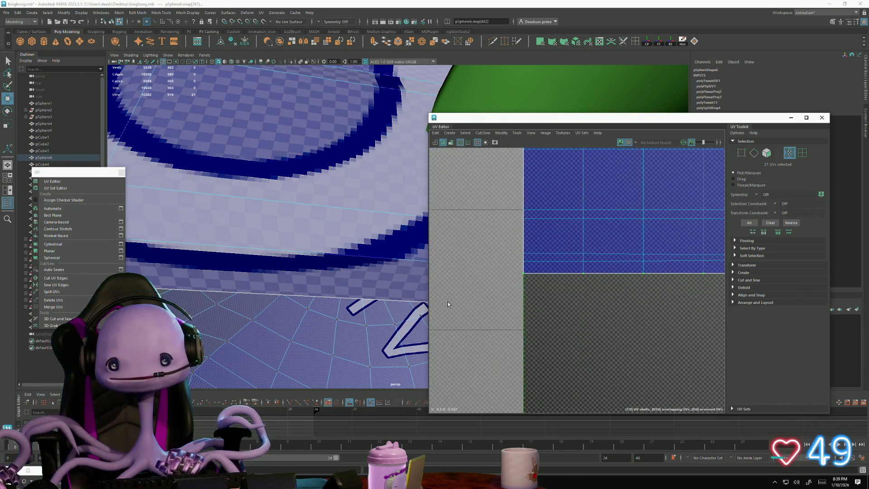
pyautogui.scroll(4, 555, 286)
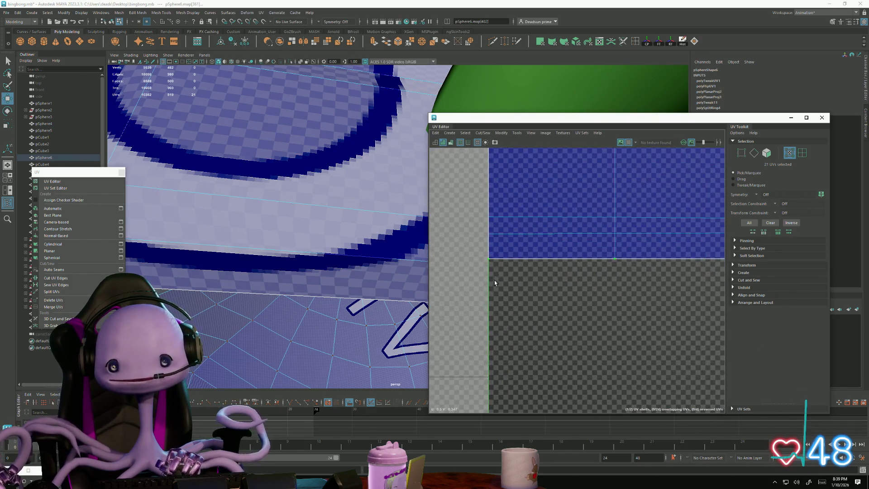
pyautogui.moveTo(491, 210); pyautogui.dragTo(487, 223)
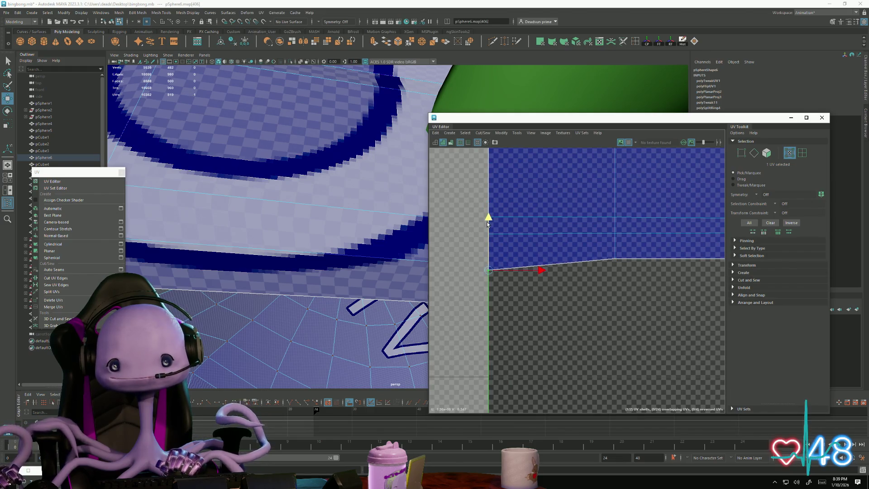
pyautogui.hotkey('ctrl', 'z')
pyautogui.hotkey('ctrl', 'z')
pyautogui.hotkey('ctrl', 'z')
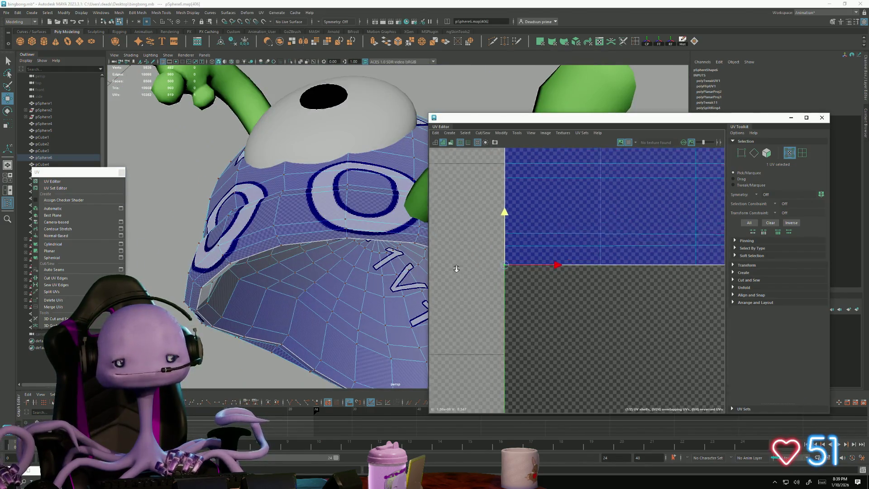
# Step: Select the edge loop around the hat's brim and frame its UVs
pyautogui.press('F10')
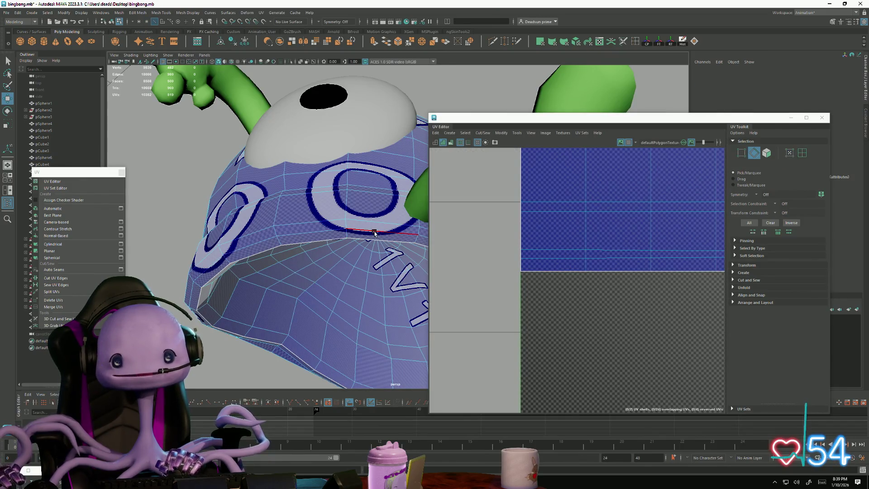
pyautogui.doubleClick(374, 233)
pyautogui.press('f')
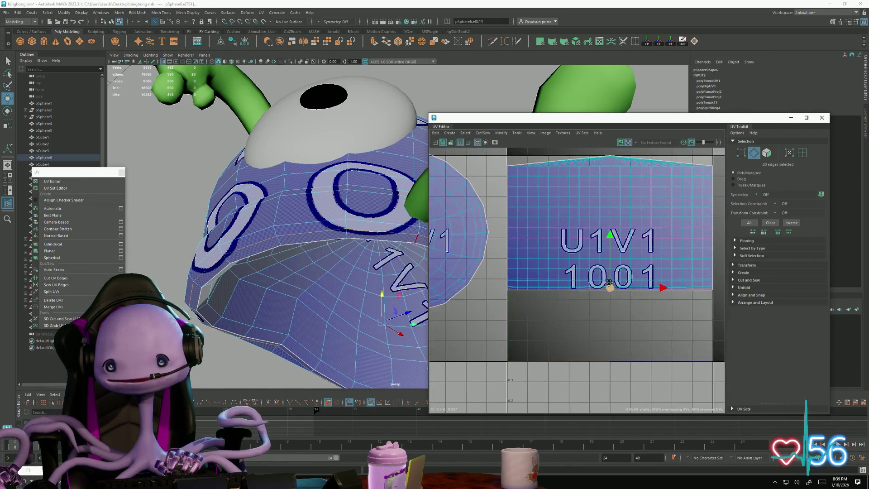
pyautogui.press('r')
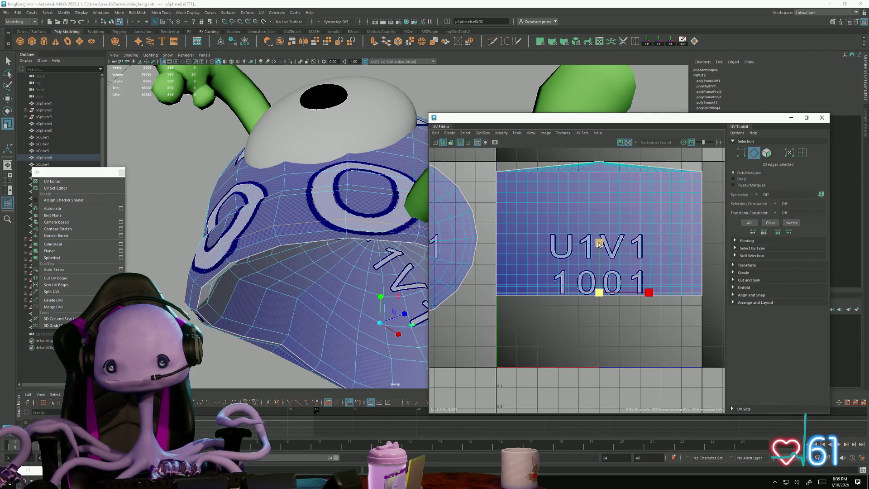
pyautogui.scroll(10, 577, 270)
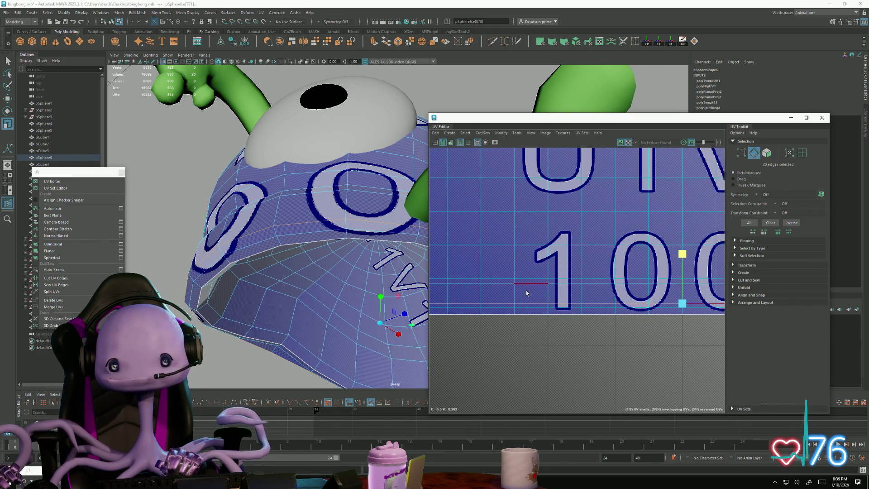
pyautogui.scroll(-5, 514, 275)
pyautogui.keyDown('alt'); pyautogui.moveTo(326, 272); pyautogui.dragTo(313, 277); pyautogui.keyUp('alt')
pyautogui.scroll(5, 313, 277)
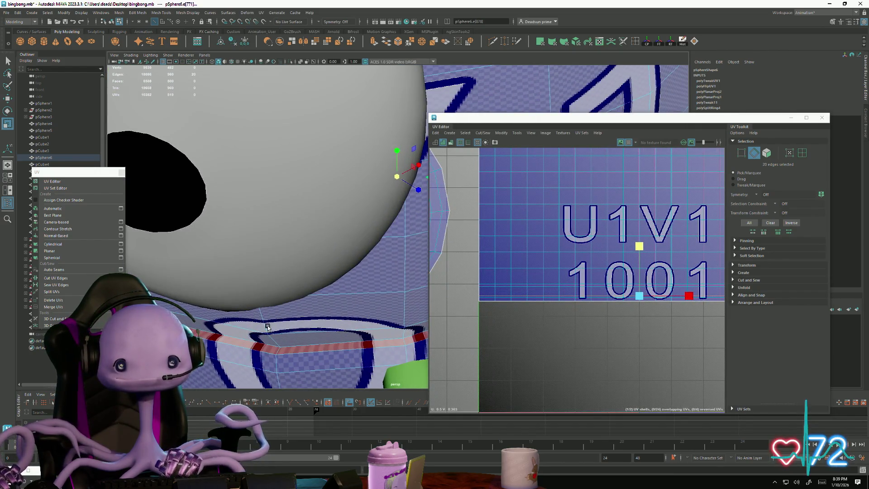
pyautogui.keyDown('alt'); pyautogui.moveTo(268, 326); pyautogui.dragTo(358, 291); pyautogui.keyUp('alt')
# Step: Adjust the brim's UV edge row, moving it slightly down and then back up
pyautogui.moveTo(245, 285); pyautogui.dragTo(252, 290, button='right')
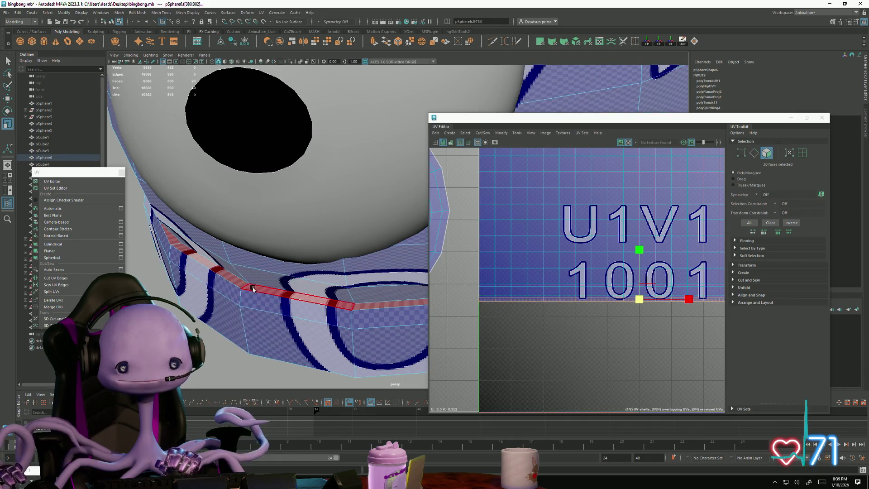
pyautogui.moveTo(247, 251); pyautogui.dragTo(248, 239, button='right')
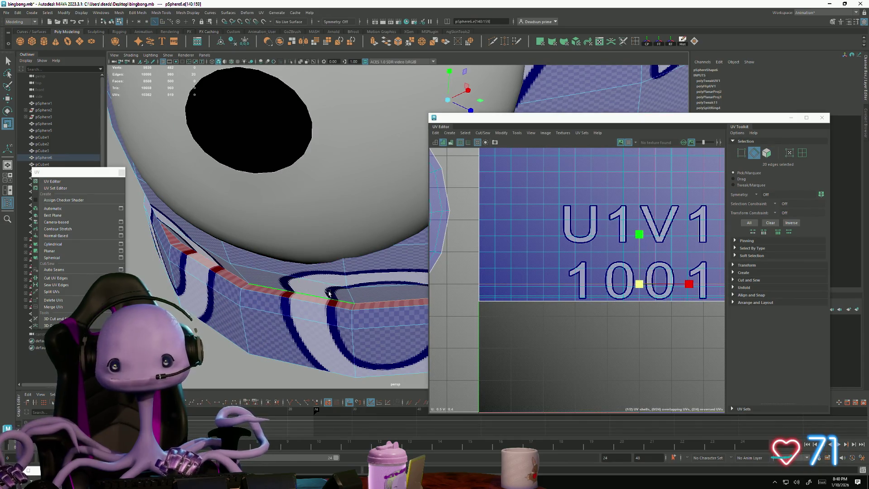
pyautogui.scroll(5, 538, 299)
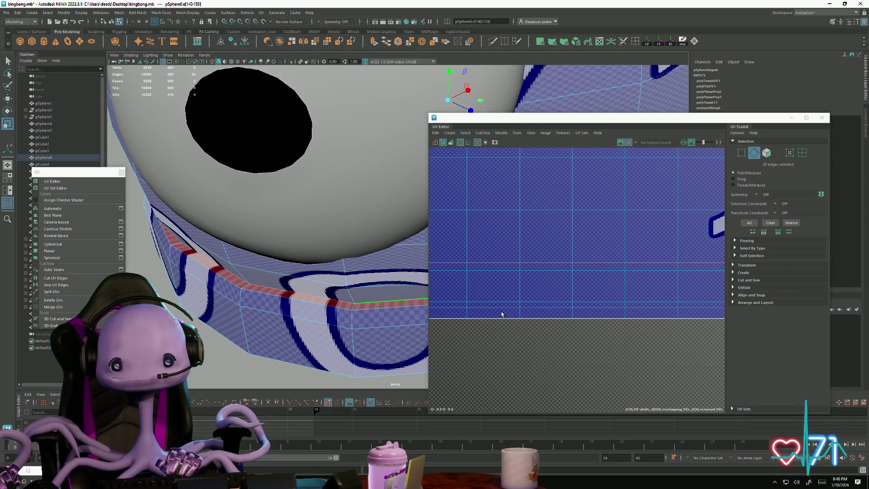
pyautogui.scroll(-4, 552, 295)
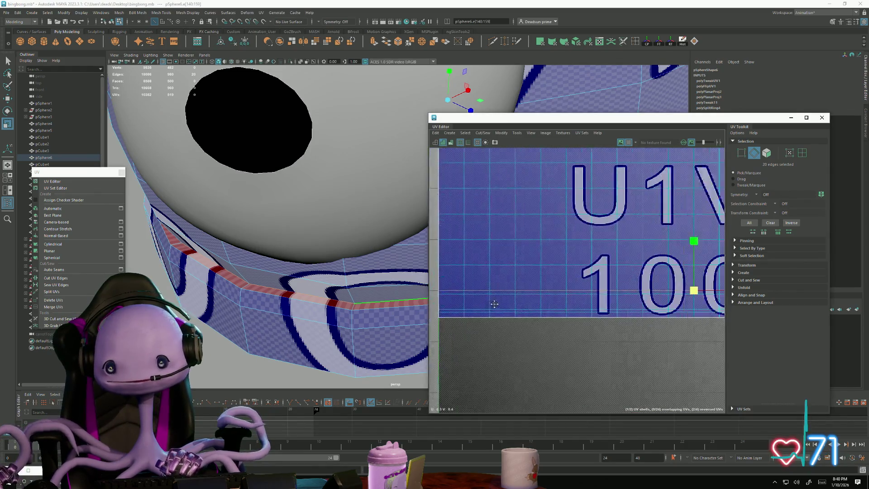
pyautogui.moveTo(664, 242); pyautogui.dragTo(663, 244)
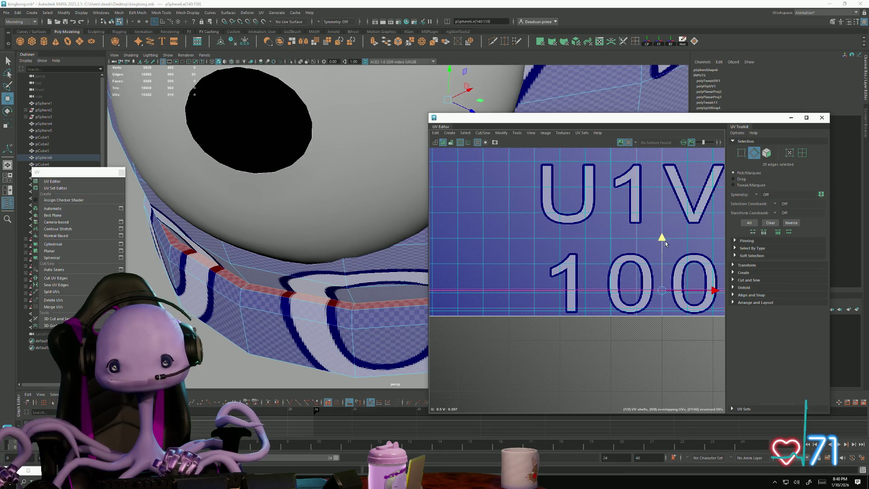
pyautogui.scroll(5, 572, 311)
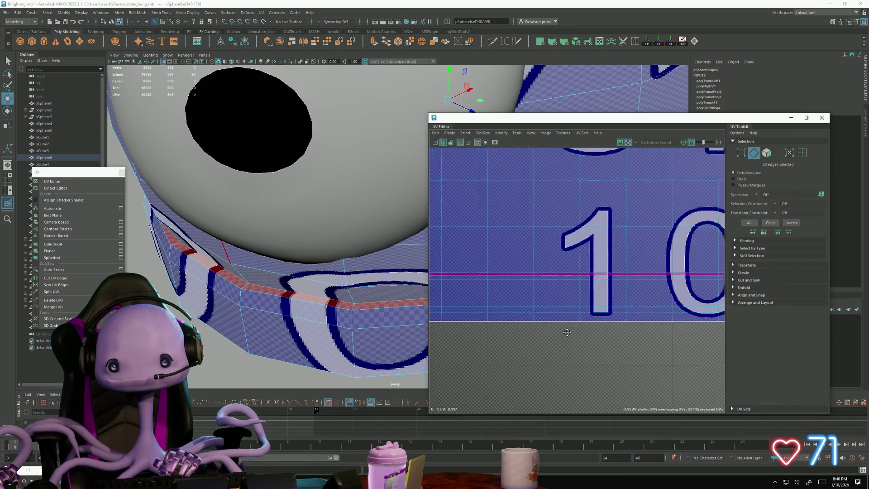
pyautogui.scroll(2, 720, 264)
pyautogui.moveTo(697, 257); pyautogui.dragTo(698, 244)
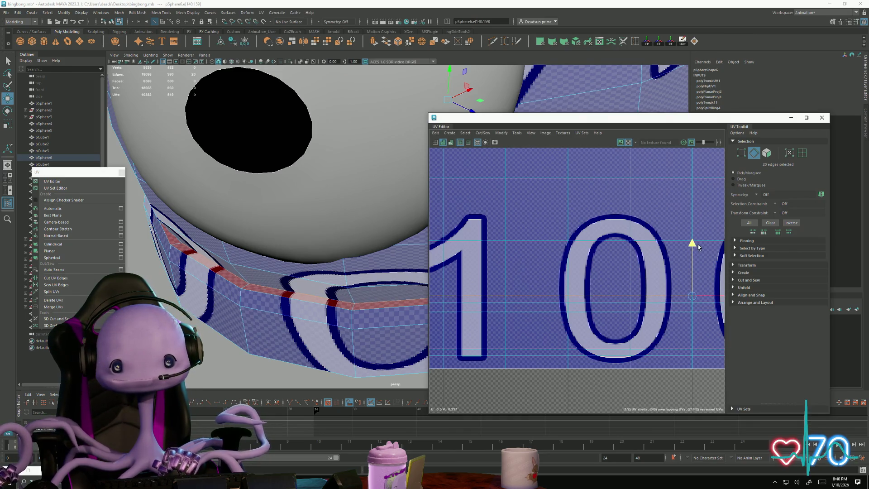
pyautogui.scroll(-3, 697, 249)
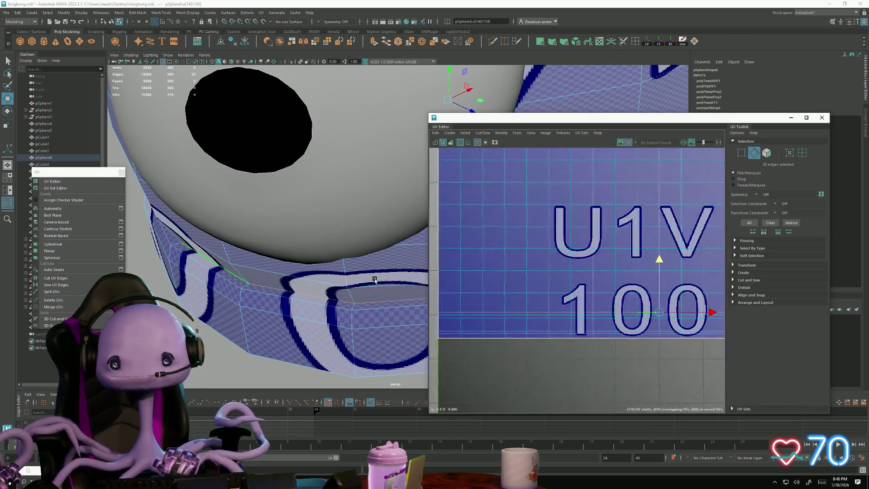
pyautogui.moveTo(521, 307)
pyautogui.keyDown('alt'); pyautogui.mouseDown(button='middle')
pyautogui.moveTo(627, 306)
pyautogui.moveTo(580, 313)
pyautogui.mouseUp(button='middle'); pyautogui.keyUp('alt')
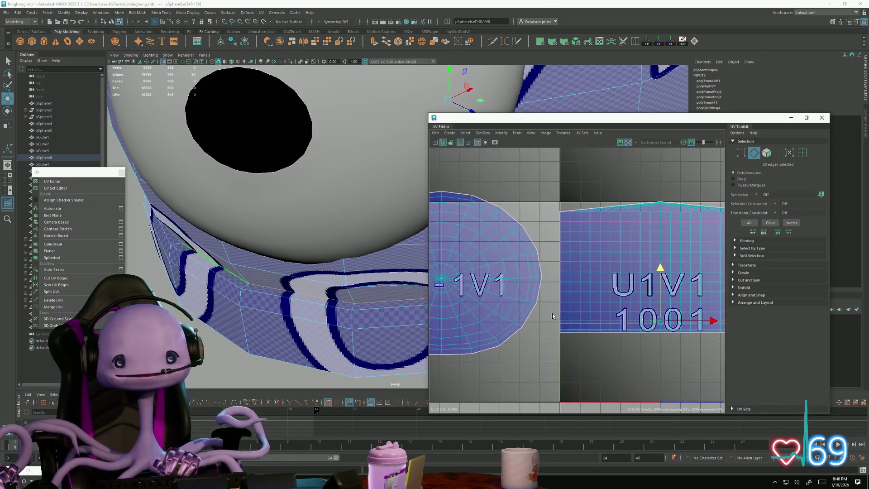
pyautogui.scroll(3, 569, 329)
pyautogui.scroll(-3, 639, 346)
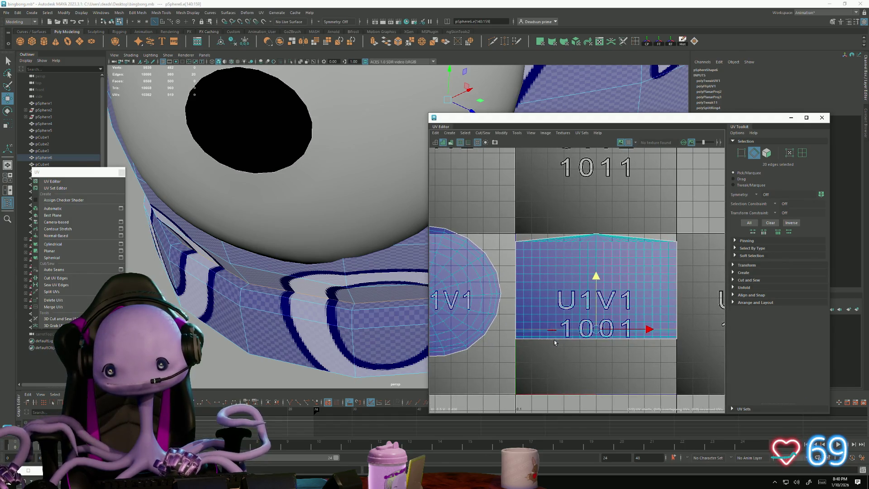
# Step: Convert the loop to faces and marquee-select the bottom strip of faces in the tile
pyautogui.hotkey('ctrl', 'F11')
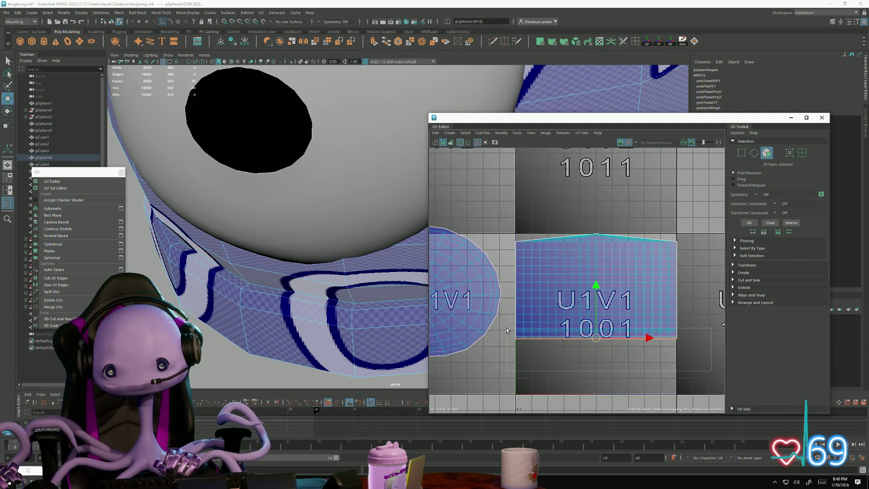
pyautogui.moveTo(505, 328); pyautogui.dragTo(505, 329)
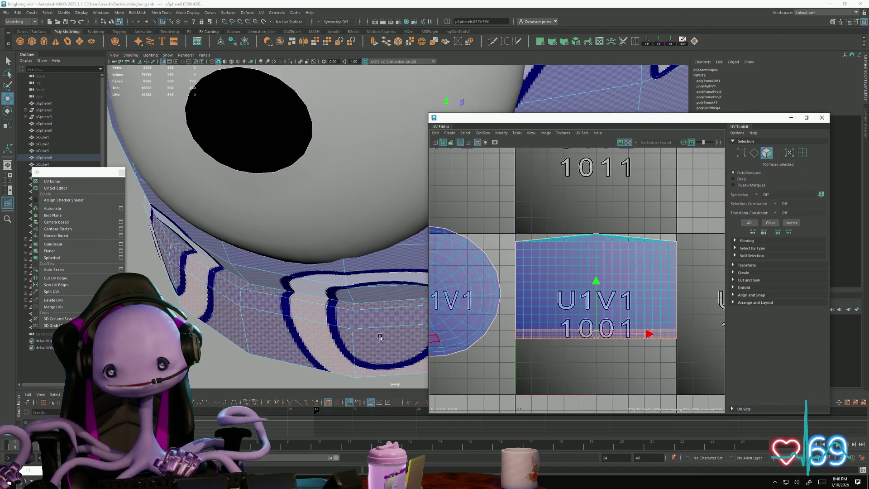
pyautogui.moveTo(380, 334)
pyautogui.keyDown('alt'); pyautogui.mouseDown()
pyautogui.moveTo(236, 306)
pyautogui.moveTo(353, 286)
pyautogui.moveTo(345, 296)
pyautogui.moveTo(419, 210)
pyautogui.mouseUp(); pyautogui.keyUp('alt')
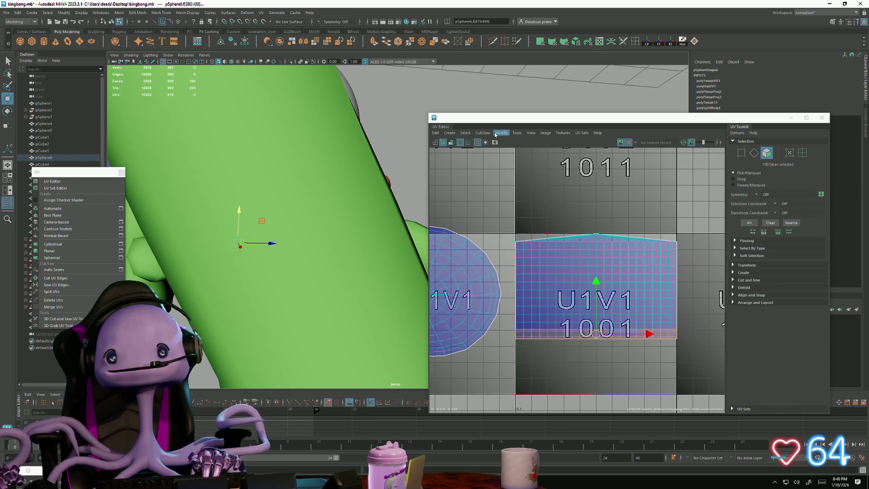
pyautogui.click(477, 134)
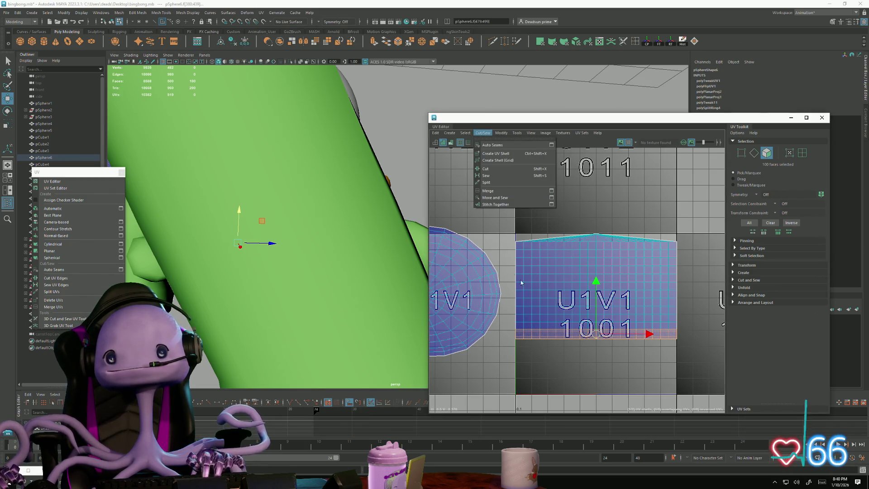
# Step: Split the thin strip off along its border edges and move its shell into tile U-1V1
pyautogui.moveTo(514, 357); pyautogui.dragTo(527, 326, button='right')
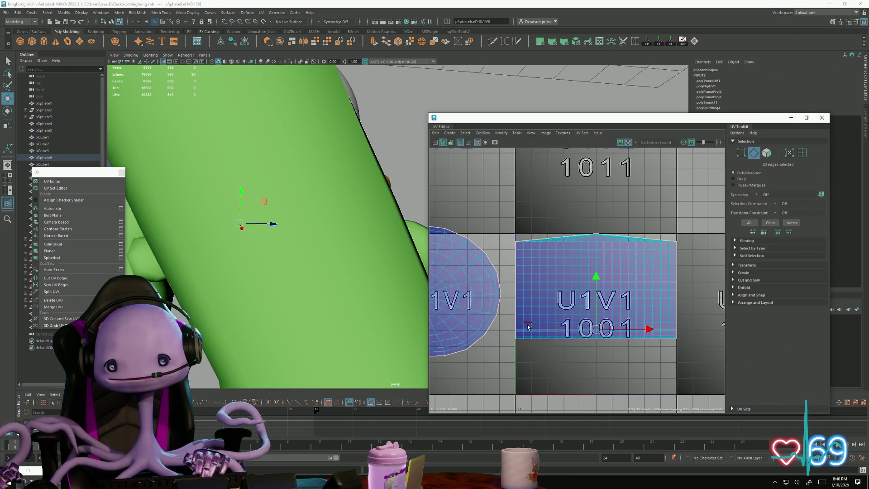
pyautogui.click(483, 133)
pyautogui.click(492, 196)
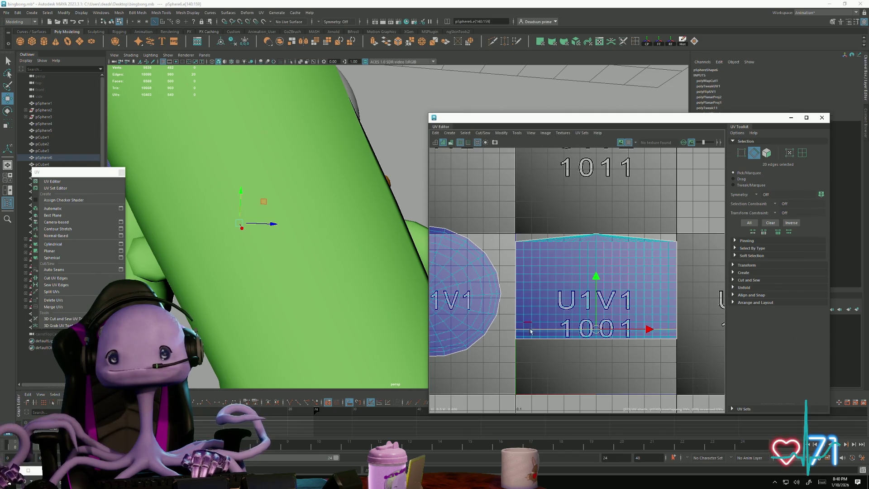
pyautogui.moveTo(535, 333); pyautogui.dragTo(544, 337, button='right')
pyautogui.click(543, 338)
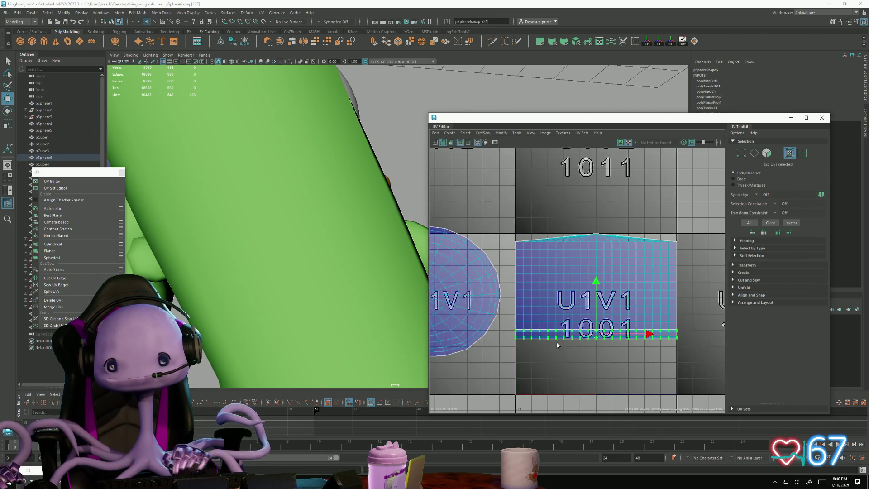
pyautogui.scroll(-5, 548, 304)
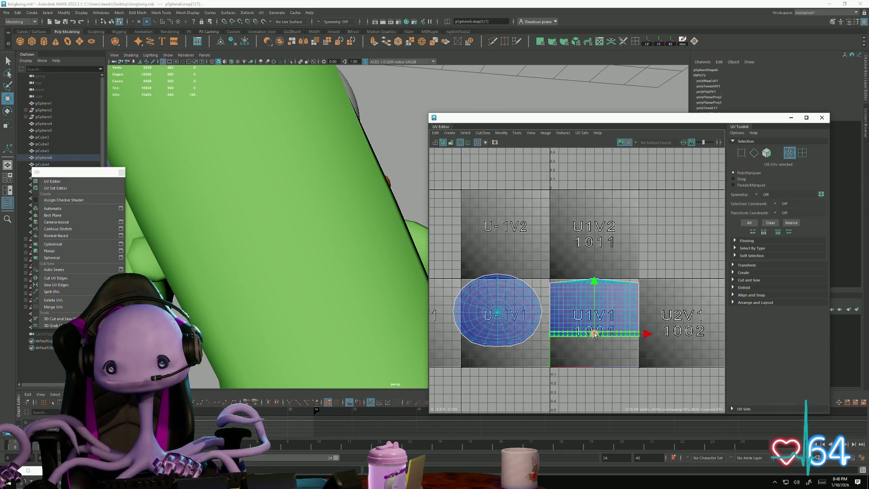
pyautogui.moveTo(594, 334); pyautogui.dragTo(506, 365)
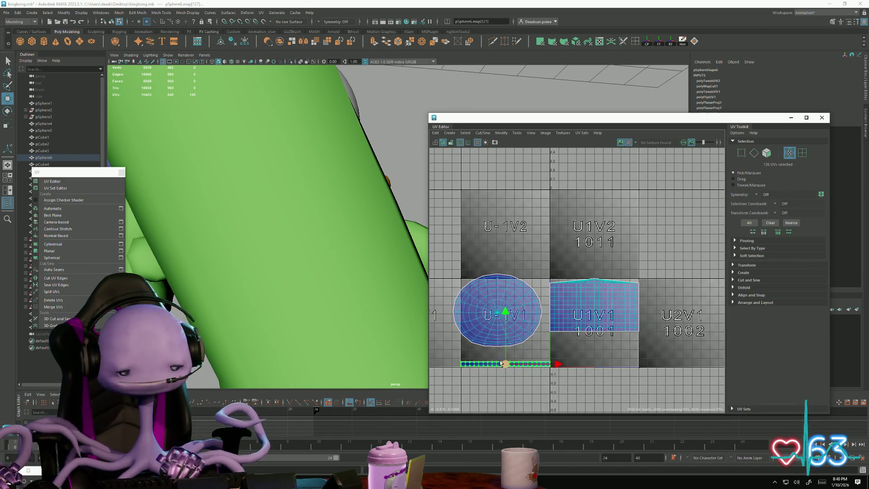
pyautogui.scroll(2, 500, 365)
pyautogui.moveTo(510, 366); pyautogui.dragTo(512, 365)
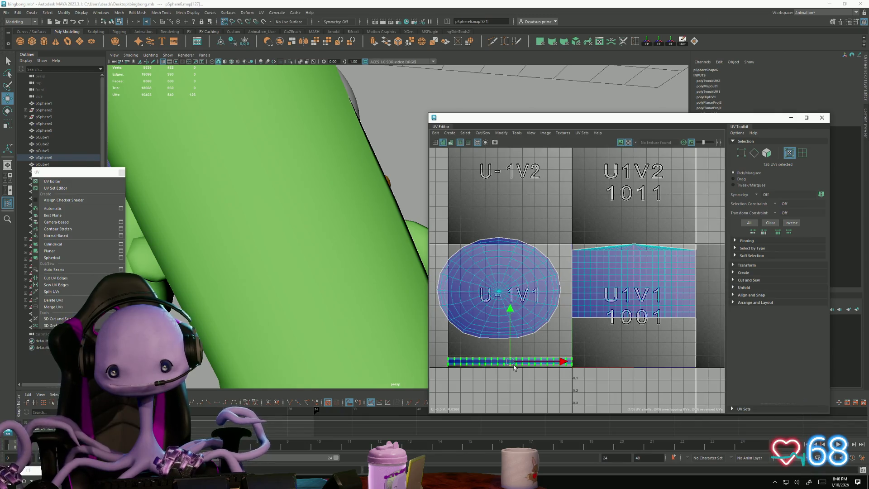
# Step: Shrink the circular cap shell and move it toward U-1V1's bottom-left corner
pyautogui.doubleClick(497, 284)
pyautogui.moveTo(499, 293)
pyautogui.mouseDown()
pyautogui.moveTo(468, 293)
pyautogui.moveTo(480, 335)
pyautogui.moveTo(469, 338)
pyautogui.mouseUp()
pyautogui.press('w')
pyautogui.press('r')
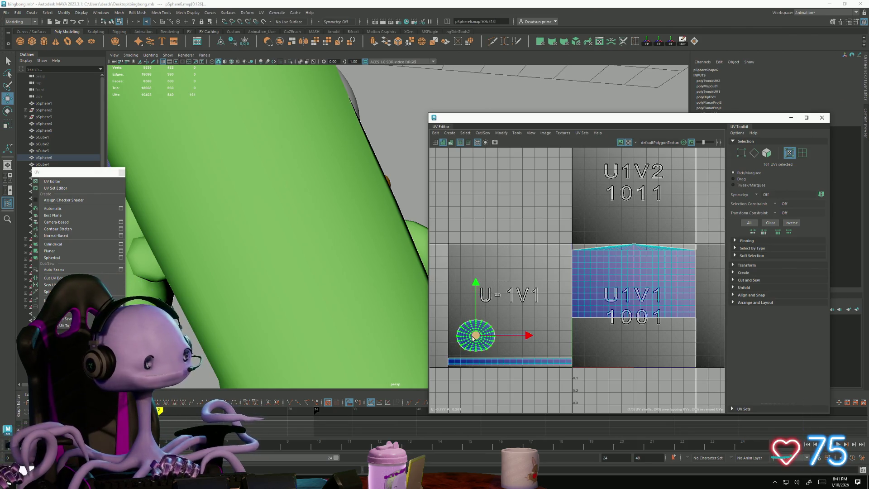
pyautogui.moveTo(476, 338); pyautogui.dragTo(470, 342)
# Step: Reframe the propeller hat in the 3D view and clear the selection
pyautogui.press('a')
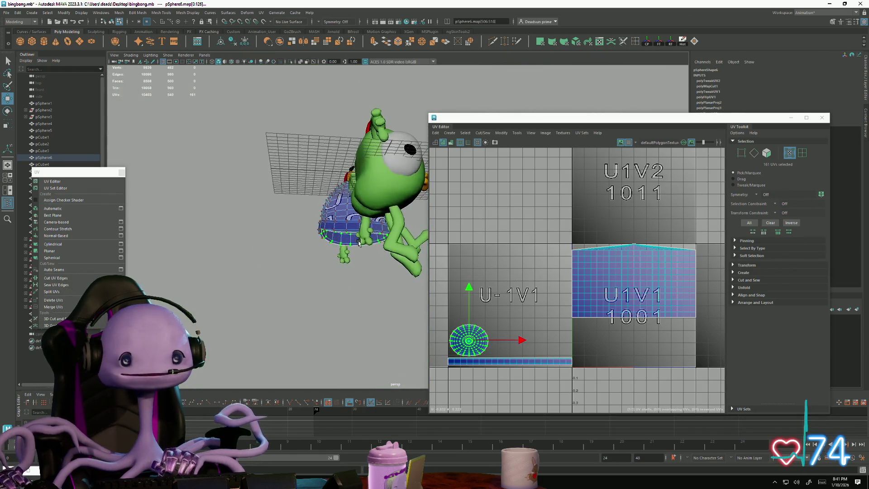
pyautogui.press('f')
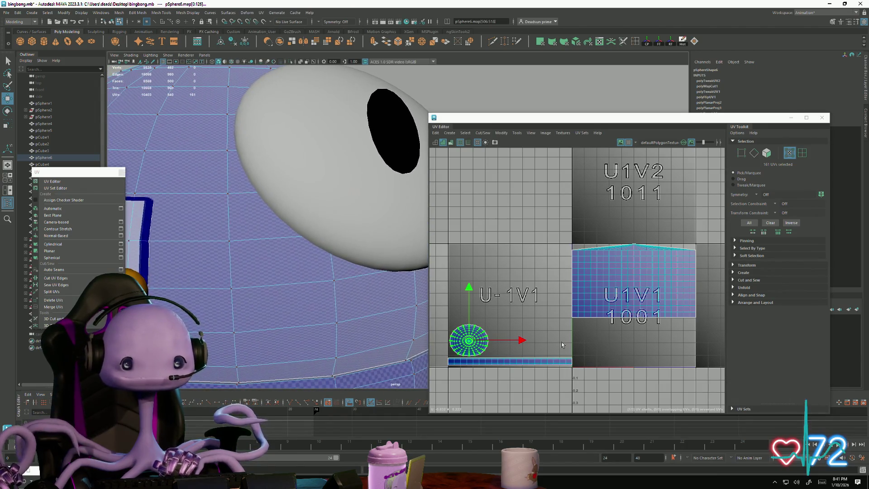
pyautogui.moveTo(352, 255)
pyautogui.keyDown('alt'); pyautogui.mouseDown()
pyautogui.moveTo(330, 294)
pyautogui.moveTo(328, 326)
pyautogui.moveTo(351, 300)
pyautogui.moveTo(351, 334)
pyautogui.moveTo(339, 301)
pyautogui.mouseUp(); pyautogui.keyUp('alt')
pyautogui.press('f')
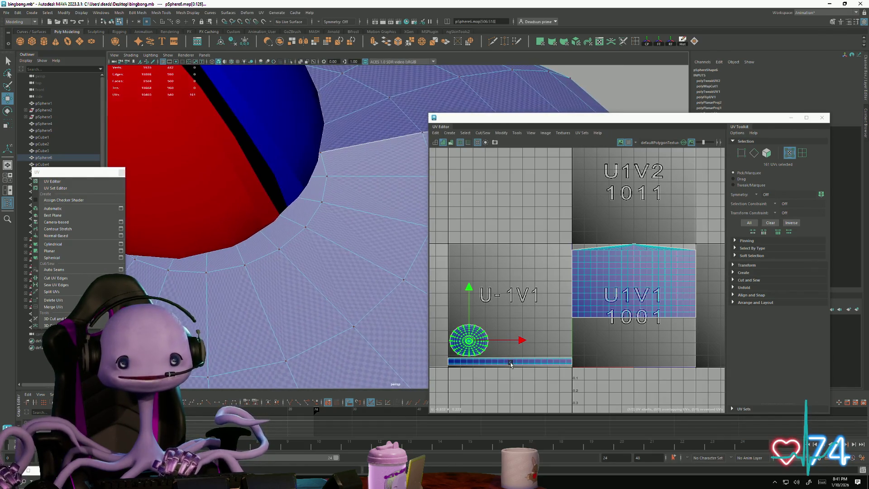
pyautogui.scroll(-5, 316, 194)
pyautogui.scroll(3, 599, 251)
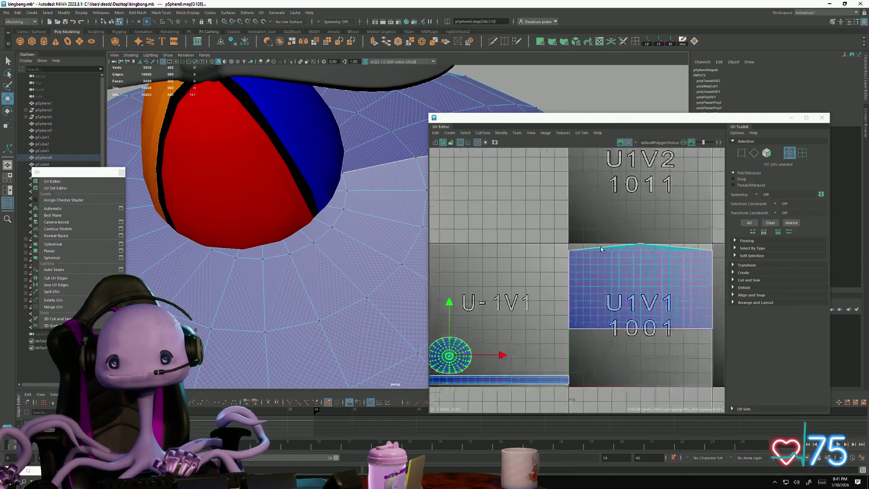
pyautogui.keyDown('alt'); pyautogui.moveTo(640, 265); pyautogui.dragTo(578, 277, button='middle'); pyautogui.keyUp('alt')
pyautogui.click(575, 284)
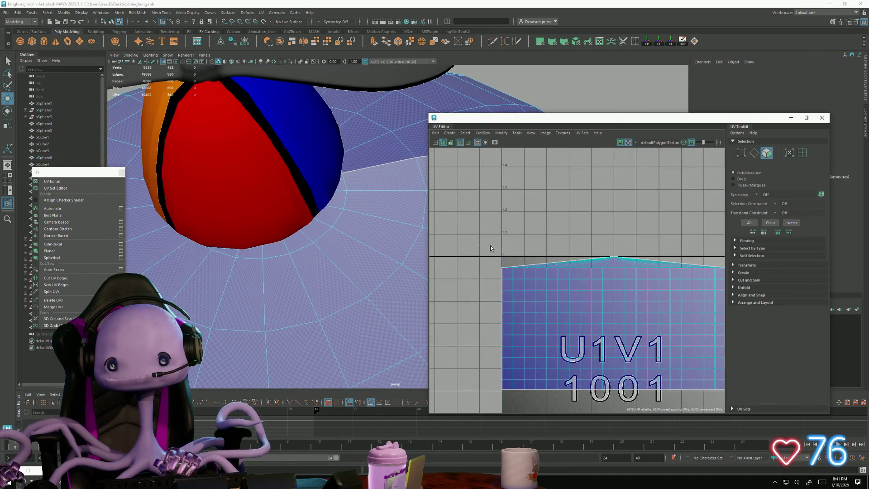
# Step: Apply a planar UV projection to the ring of faces around the hat base
pyautogui.doubleClick(368, 305)
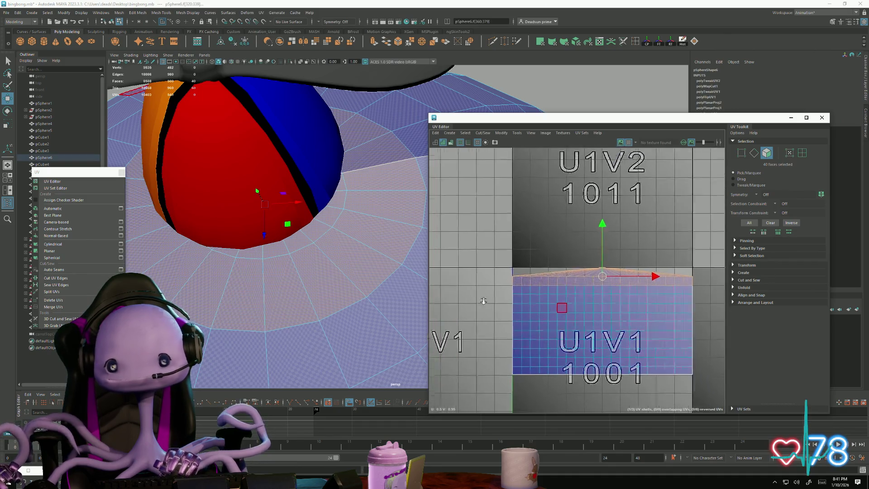
pyautogui.scroll(-3, 331, 281)
pyautogui.scroll(-4, 330, 281)
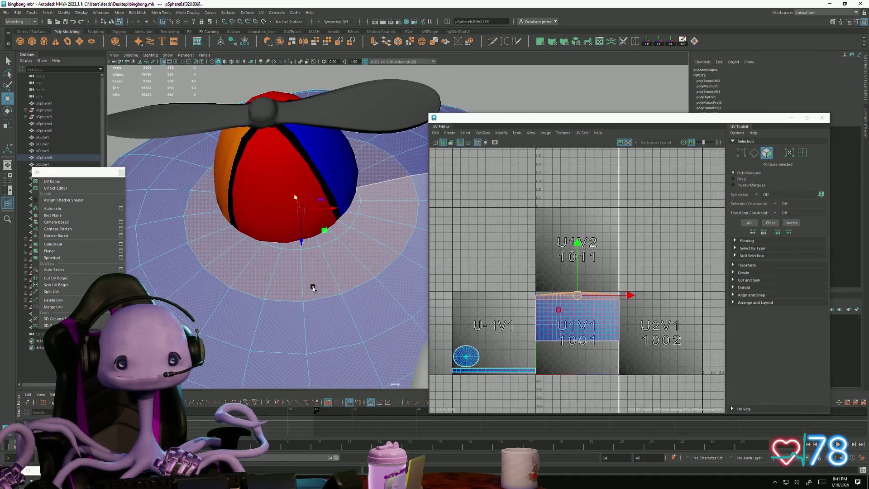
pyautogui.scroll(-5, 251, 293)
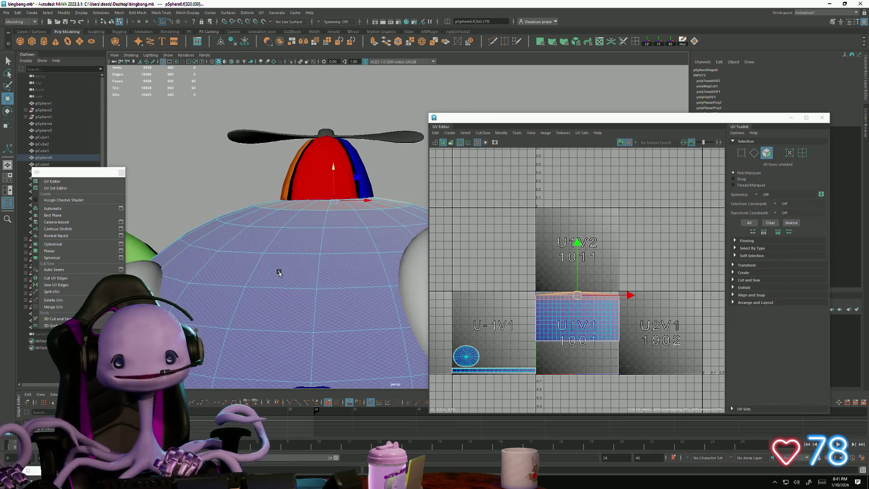
pyautogui.moveTo(281, 271)
pyautogui.keyDown('alt'); pyautogui.mouseDown()
pyautogui.moveTo(225, 256)
pyautogui.moveTo(265, 316)
pyautogui.moveTo(262, 300)
pyautogui.mouseUp(); pyautogui.keyUp('alt')
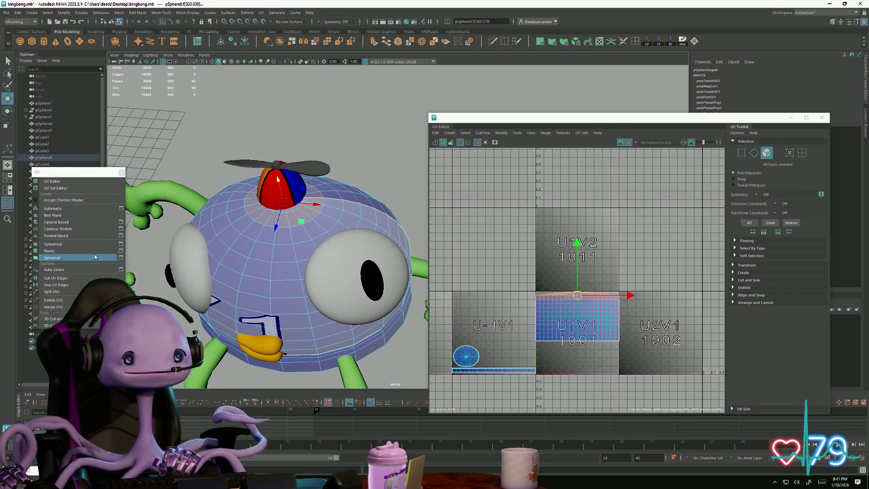
pyautogui.click(86, 251)
# Step: Shrink the ring shell and place it in U-1V1 above the other circle shell
pyautogui.scroll(3, 565, 342)
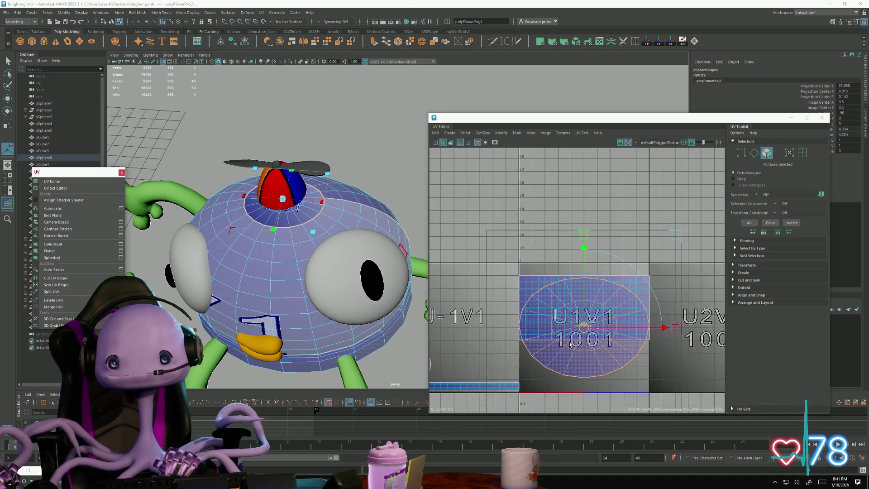
pyautogui.press('r')
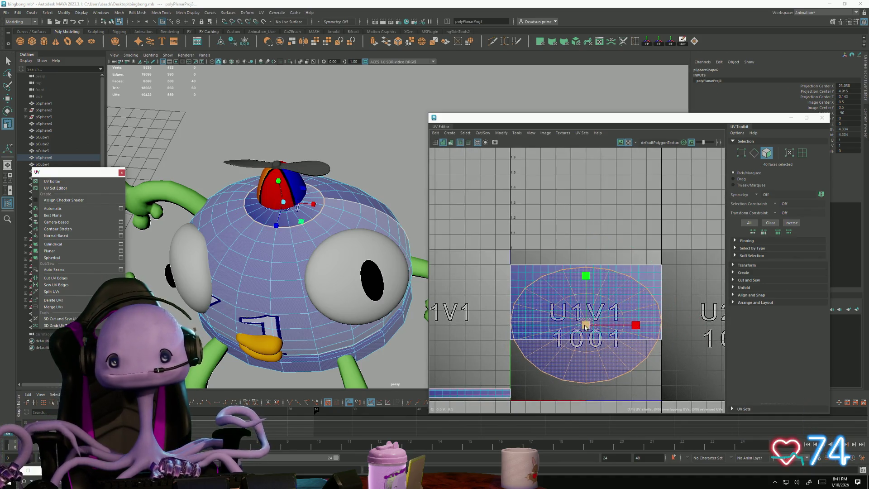
pyautogui.moveTo(586, 327)
pyautogui.mouseDown()
pyautogui.moveTo(276, 268)
pyautogui.moveTo(298, 310)
pyautogui.moveTo(281, 331)
pyautogui.moveTo(417, 339)
pyautogui.moveTo(377, 363)
pyautogui.mouseUp()
pyautogui.scroll(5, 276, 268)
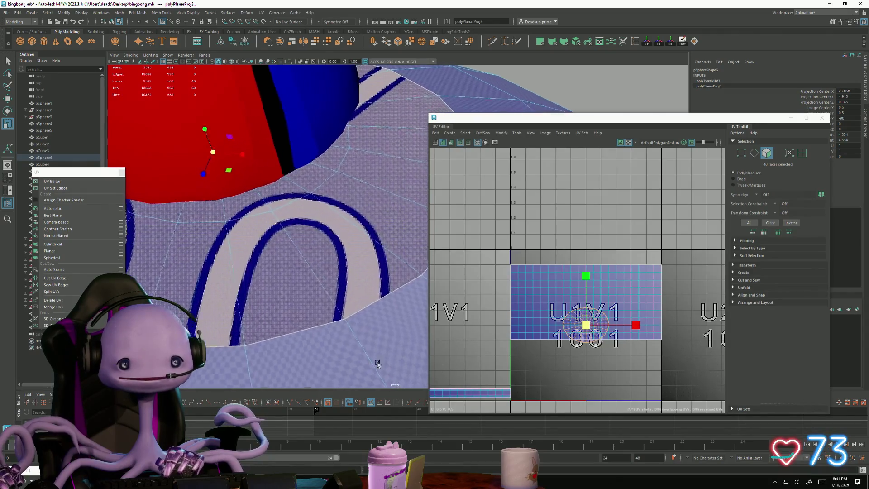
pyautogui.scroll(4, 377, 364)
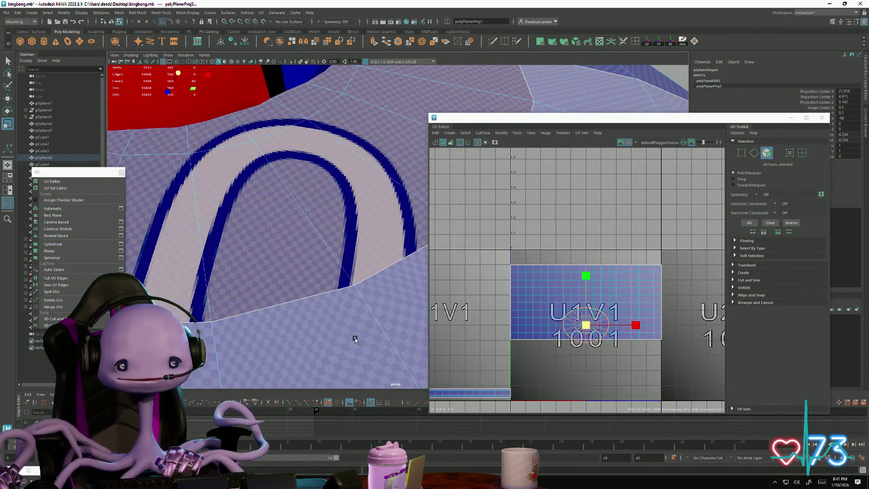
pyautogui.moveTo(588, 325); pyautogui.dragTo(453, 304)
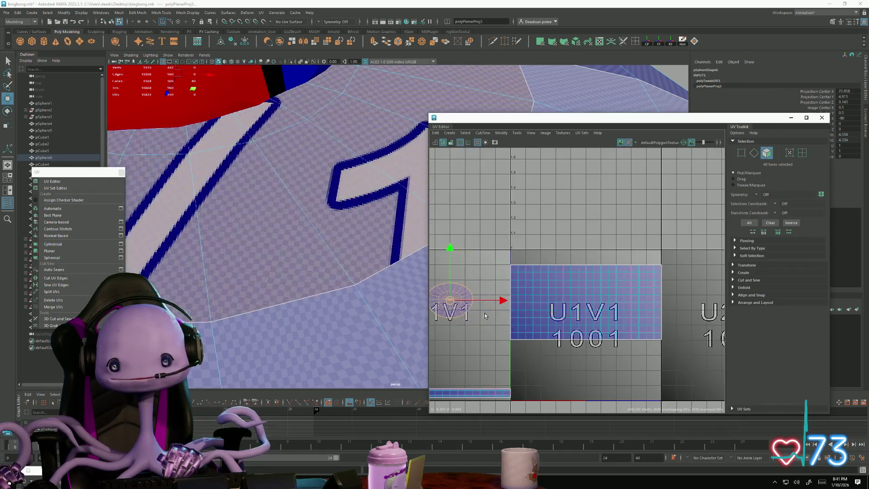
pyautogui.keyDown('alt'); pyautogui.moveTo(453, 303); pyautogui.dragTo(629, 309, button='middle'); pyautogui.keyUp('alt')
pyautogui.moveTo(625, 309)
pyautogui.mouseDown()
pyautogui.moveTo(553, 330)
pyautogui.moveTo(560, 333)
pyautogui.mouseUp()
pyautogui.scroll(-1, 571, 338)
pyautogui.scroll(-2, 571, 338)
# Step: Select the large grid UV shell and an edge loop on it
pyautogui.moveTo(597, 326); pyautogui.dragTo(597, 312, button='right')
pyautogui.click(624, 322)
pyautogui.press('f')
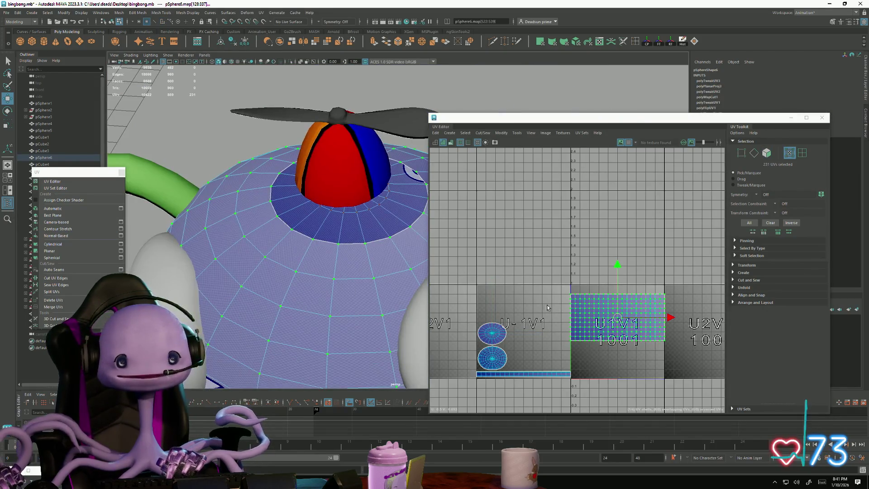
pyautogui.moveTo(571, 309); pyautogui.dragTo(569, 293, button='right')
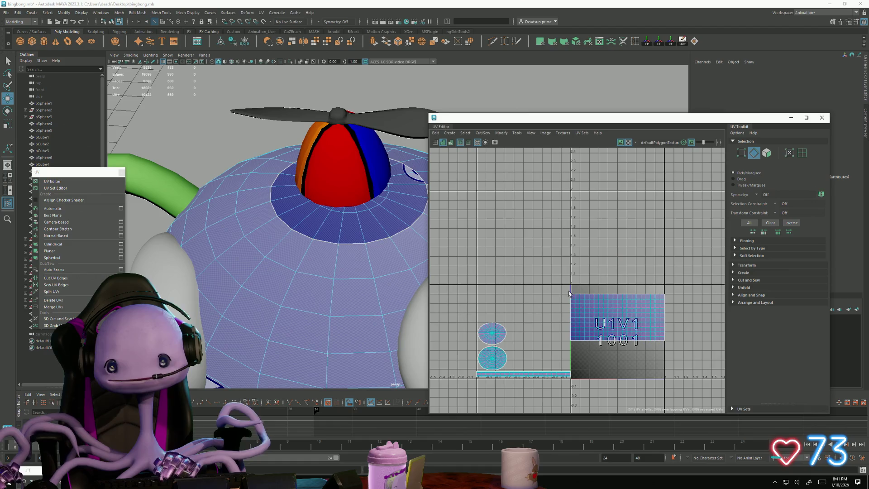
pyautogui.click(570, 332)
pyautogui.moveTo(359, 295)
pyautogui.keyDown('alt'); pyautogui.mouseDown()
pyautogui.moveTo(339, 304)
pyautogui.moveTo(204, 254)
pyautogui.mouseUp(); pyautogui.keyUp('alt')
pyautogui.moveTo(265, 257)
pyautogui.keyDown('alt'); pyautogui.mouseDown()
pyautogui.moveTo(229, 230)
pyautogui.moveTo(362, 280)
pyautogui.mouseUp(); pyautogui.keyUp('alt')
# Step: Move the grid shell into tile U-1V1, rotate it 90° upright and shrink it slightly
pyautogui.moveTo(601, 312); pyautogui.dragTo(616, 319, button='right')
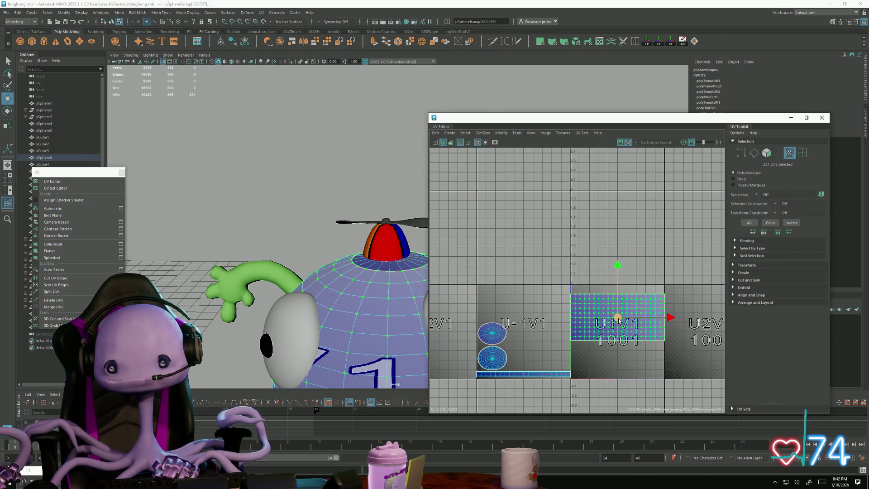
pyautogui.moveTo(616, 319)
pyautogui.mouseDown()
pyautogui.moveTo(554, 325)
pyautogui.moveTo(562, 326)
pyautogui.mouseUp()
pyautogui.press('e')
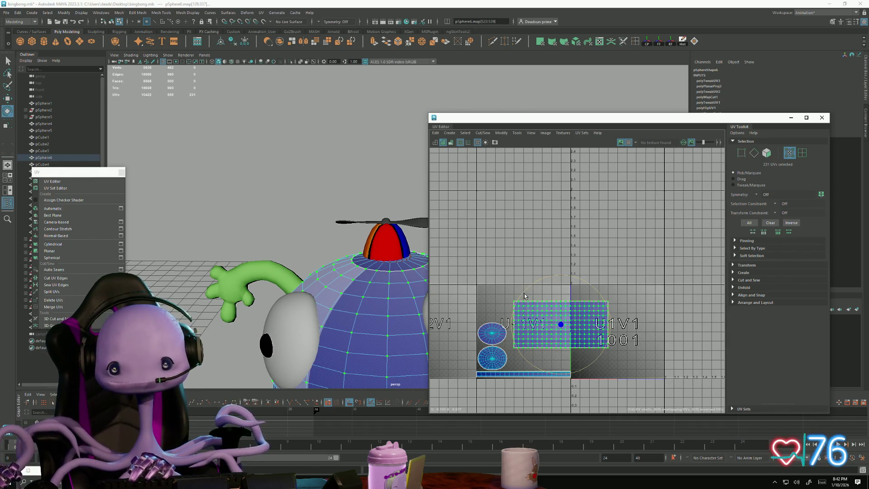
pyautogui.moveTo(525, 296)
pyautogui.mouseDown()
pyautogui.moveTo(516, 318)
pyautogui.moveTo(524, 356)
pyautogui.moveTo(536, 360)
pyautogui.mouseUp()
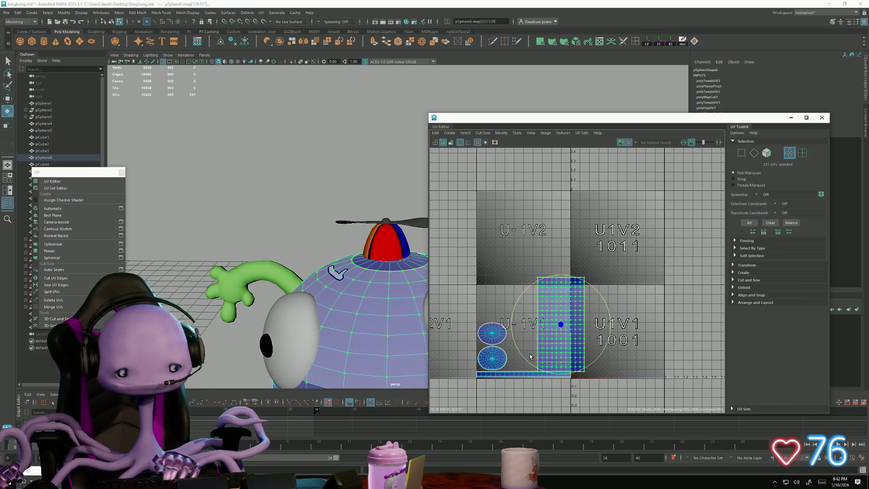
pyautogui.press('w')
pyautogui.moveTo(559, 327); pyautogui.dragTo(548, 327)
pyautogui.press('w')
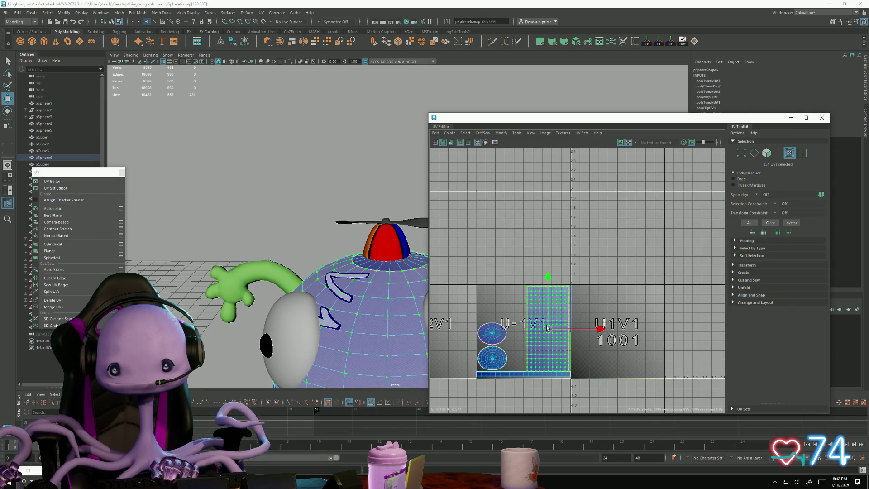
pyautogui.scroll(4, 548, 327)
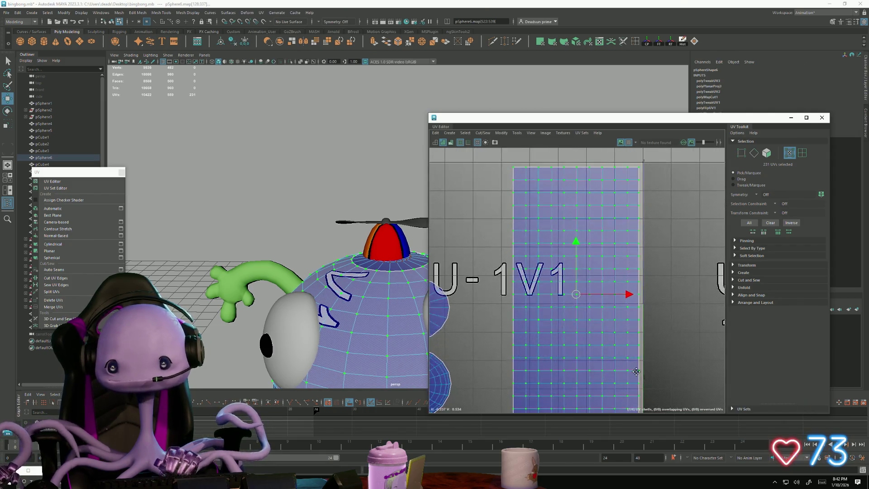
pyautogui.scroll(-2, 585, 315)
pyautogui.moveTo(586, 314); pyautogui.dragTo(588, 313)
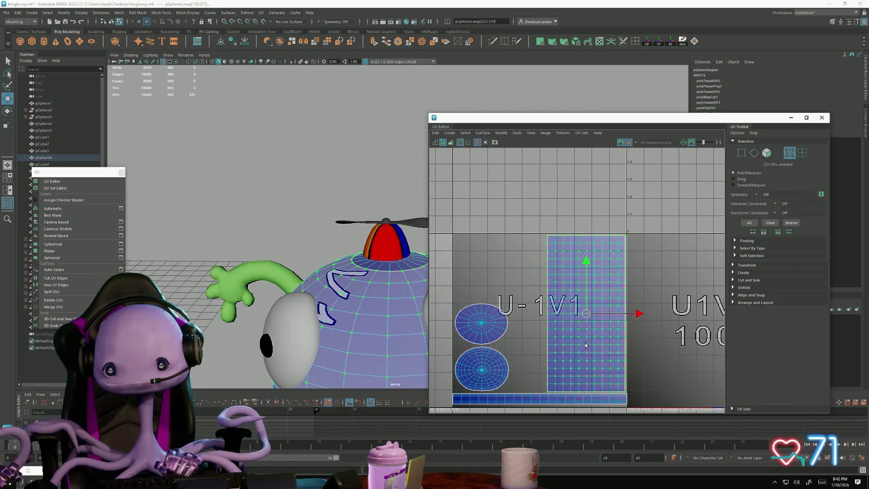
# Step: Lower the thin strip shell slightly below the grid shell
pyautogui.keyDown('alt'); pyautogui.moveTo(563, 398); pyautogui.dragTo(562, 324, button='middle'); pyautogui.keyUp('alt')
pyautogui.scroll(2, 563, 329)
pyautogui.click(562, 326)
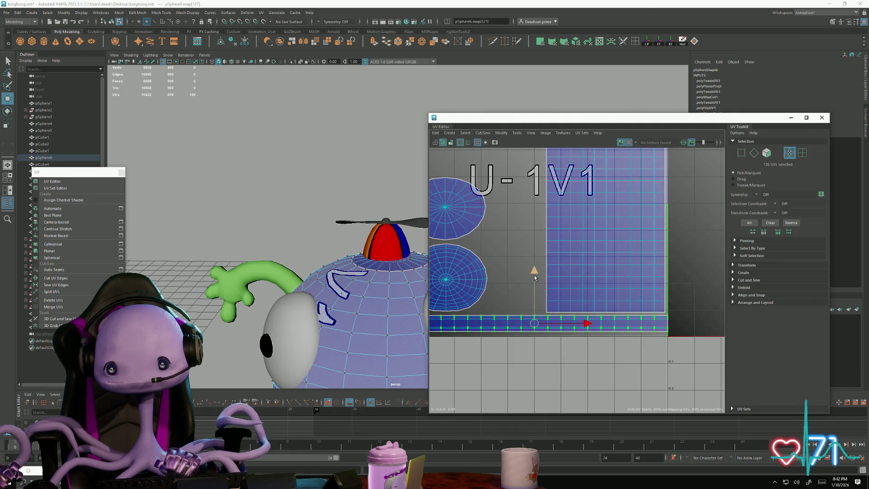
pyautogui.moveTo(534, 275); pyautogui.dragTo(533, 279)
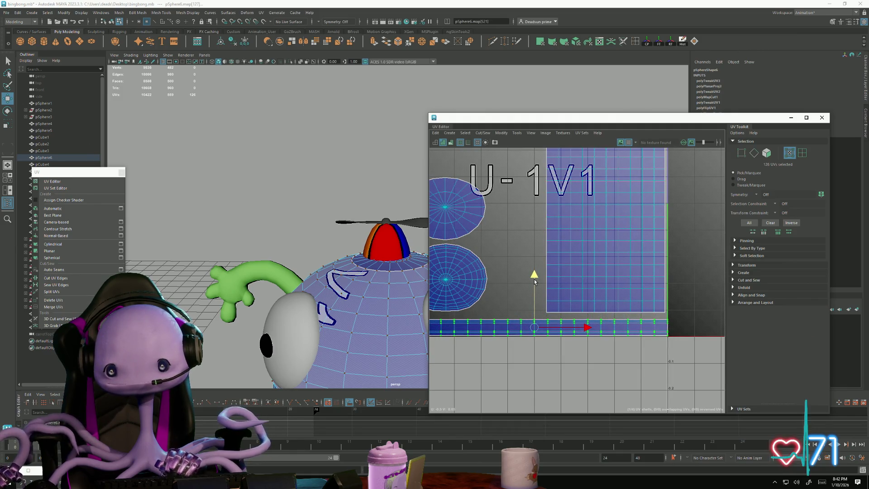
pyautogui.scroll(-3, 534, 279)
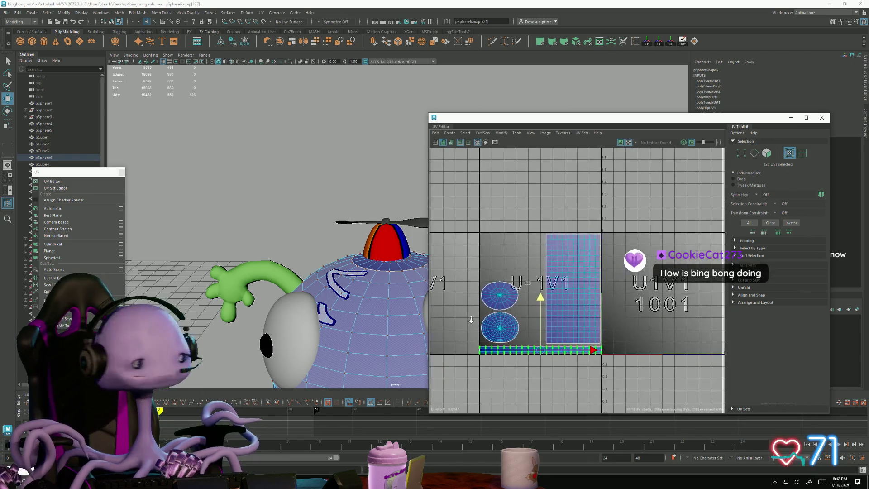
pyautogui.scroll(3, 470, 319)
pyautogui.click(533, 295)
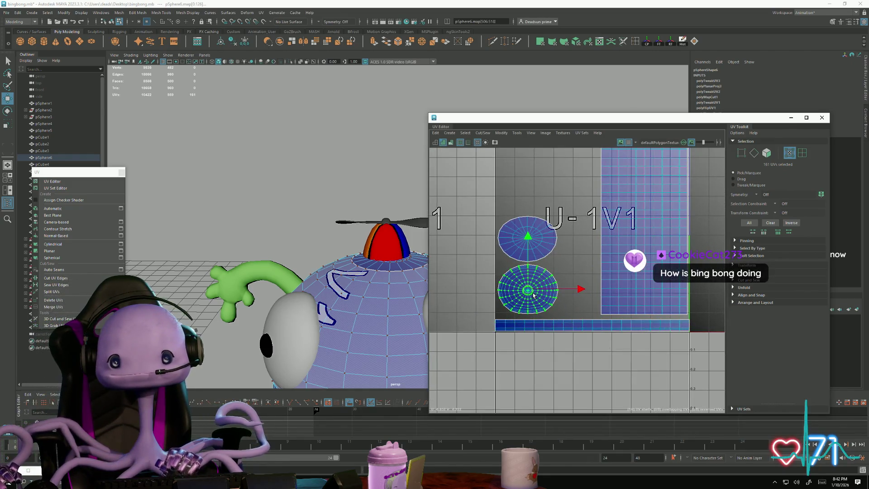
# Step: Move the upper circular UV shell up and to the right
pyautogui.click(508, 247)
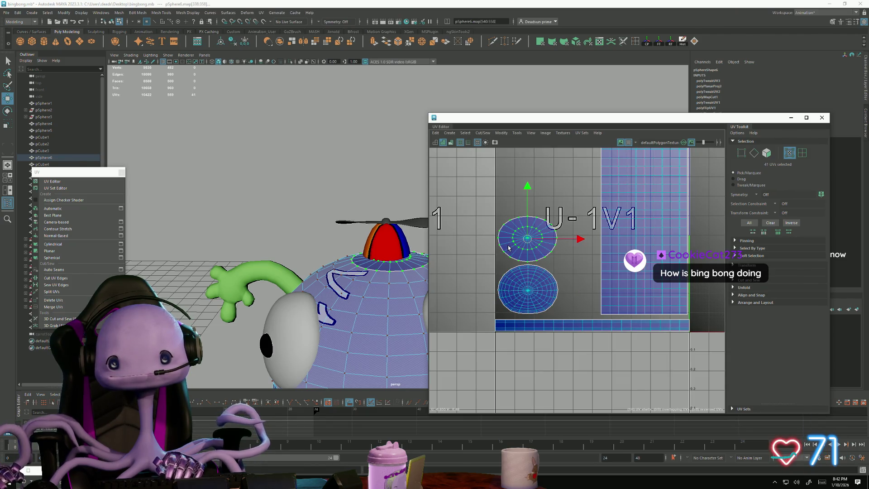
pyautogui.keyDown('alt'); pyautogui.moveTo(556, 269); pyautogui.dragTo(542, 322, button='middle'); pyautogui.keyUp('alt')
pyautogui.scroll(5, 349, 222)
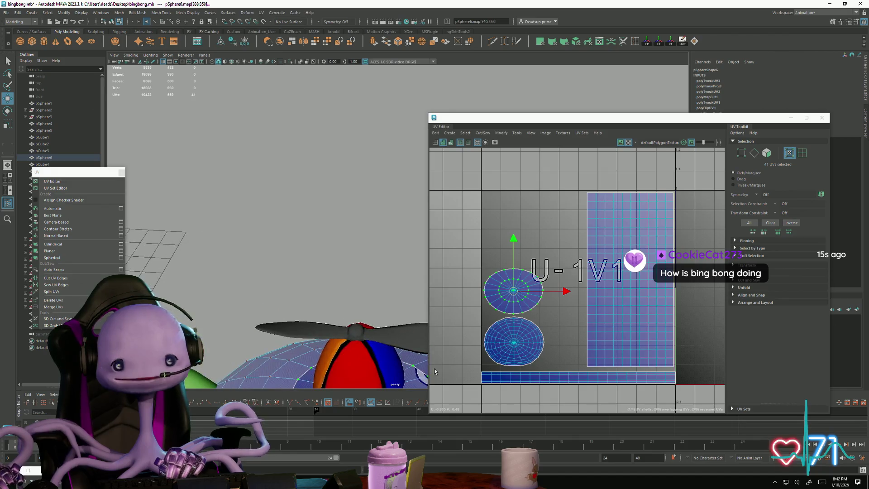
pyautogui.scroll(6, 350, 222)
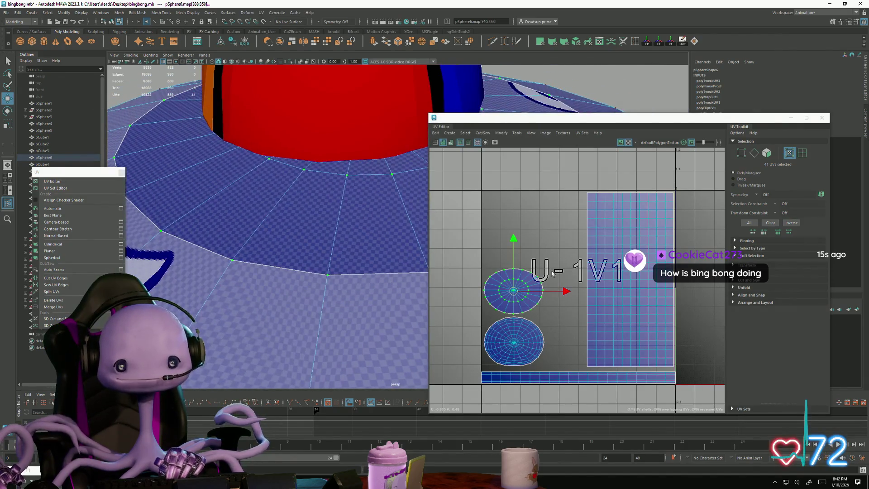
pyautogui.moveTo(511, 293); pyautogui.dragTo(554, 217)
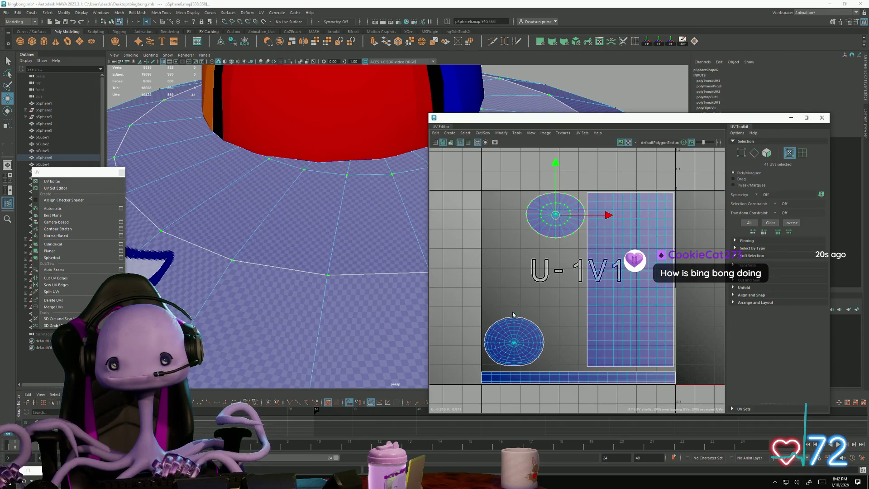
# Step: Move the lower circle shell right, shrink it, and nudge the grid shell down
pyautogui.click(515, 338)
pyautogui.moveTo(515, 338); pyautogui.dragTo(555, 350)
pyautogui.press('r')
pyautogui.press('w')
pyautogui.click(636, 280)
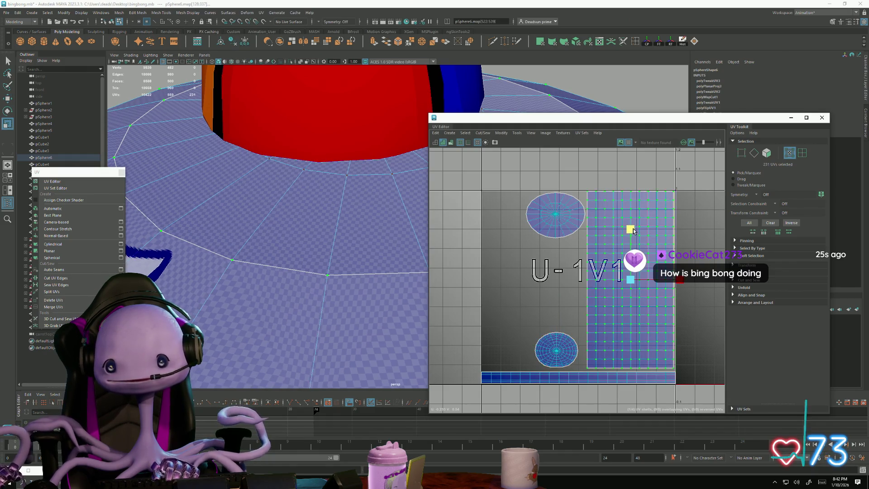
pyautogui.moveTo(630, 226); pyautogui.dragTo(633, 228)
# Step: Pull back to view the whole character and select the green arm
pyautogui.moveTo(344, 254)
pyautogui.keyDown('alt'); pyautogui.mouseDown()
pyautogui.moveTo(317, 304)
pyautogui.moveTo(294, 308)
pyautogui.mouseUp(); pyautogui.keyUp('alt')
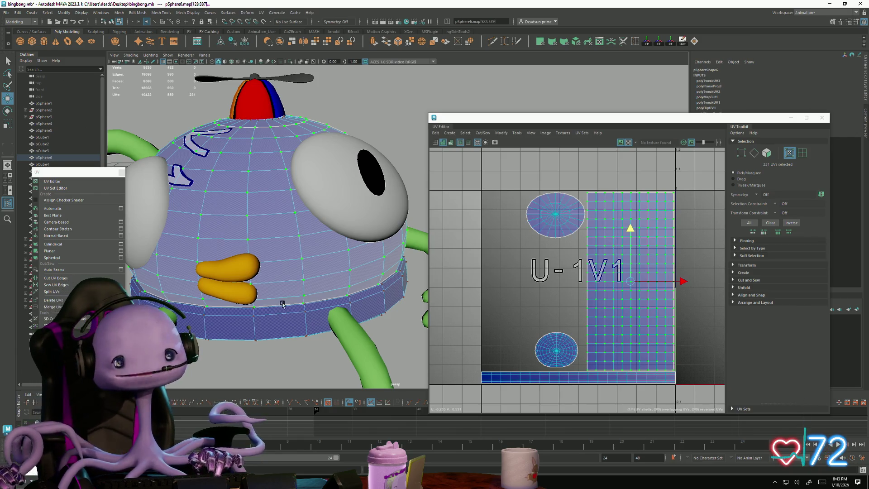
pyautogui.moveTo(283, 303)
pyautogui.keyDown('alt'); pyautogui.mouseDown()
pyautogui.moveTo(213, 270)
pyautogui.moveTo(257, 267)
pyautogui.moveTo(317, 286)
pyautogui.moveTo(272, 253)
pyautogui.mouseUp(); pyautogui.keyUp('alt')
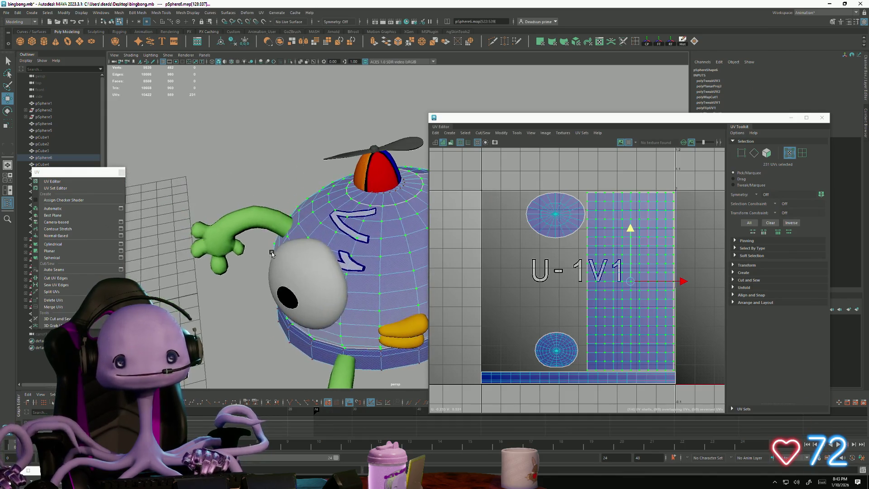
pyautogui.click(247, 221)
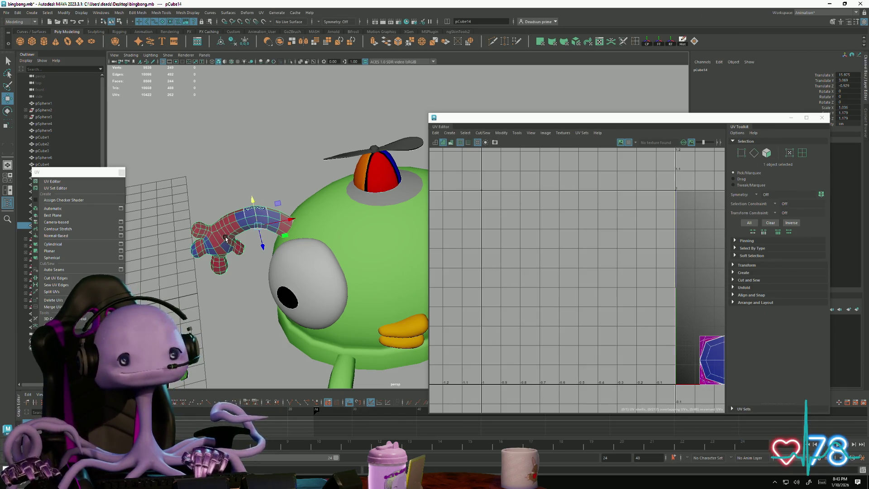
# Step: Apply a Z-axis planar projection to the green arm and frame its UV shell
pyautogui.click(120, 252)
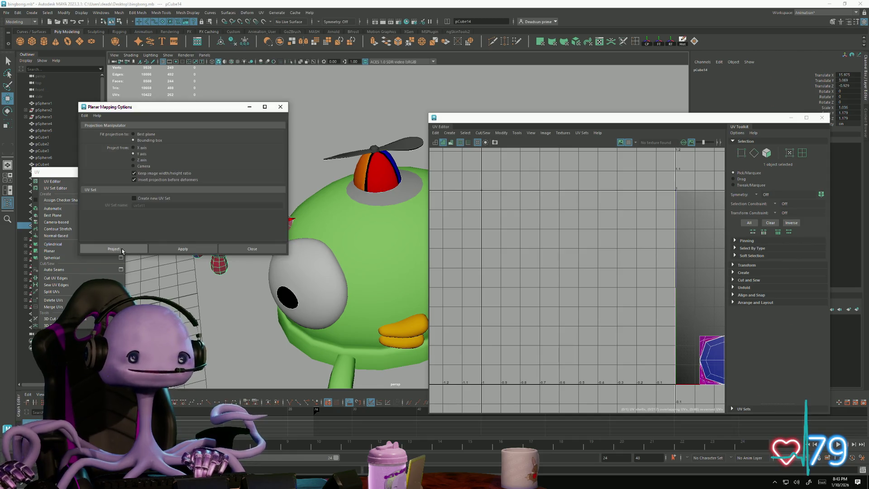
pyautogui.click(138, 161)
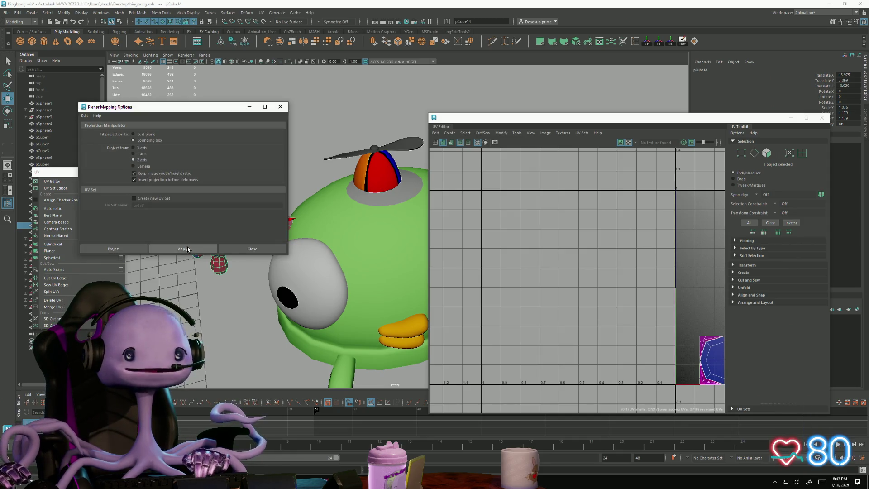
pyautogui.click(182, 248)
pyautogui.press('f')
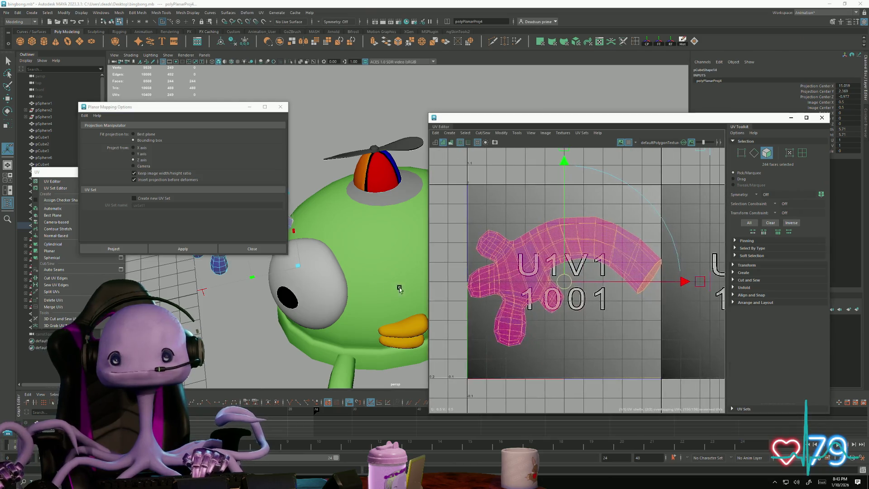
pyautogui.press('f')
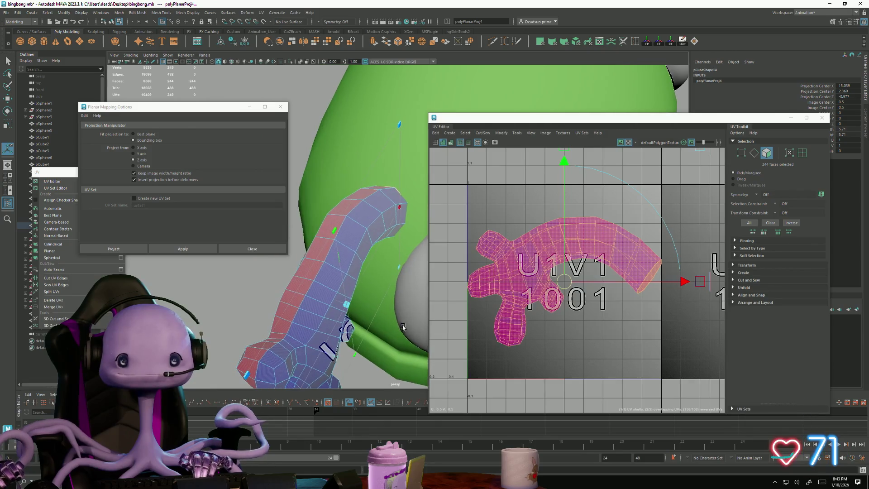
# Step: Cut the arm's UVs along an edge loop into a new shell and move it up
pyautogui.rightClick(347, 236)
pyautogui.click(347, 219)
pyautogui.doubleClick(352, 212)
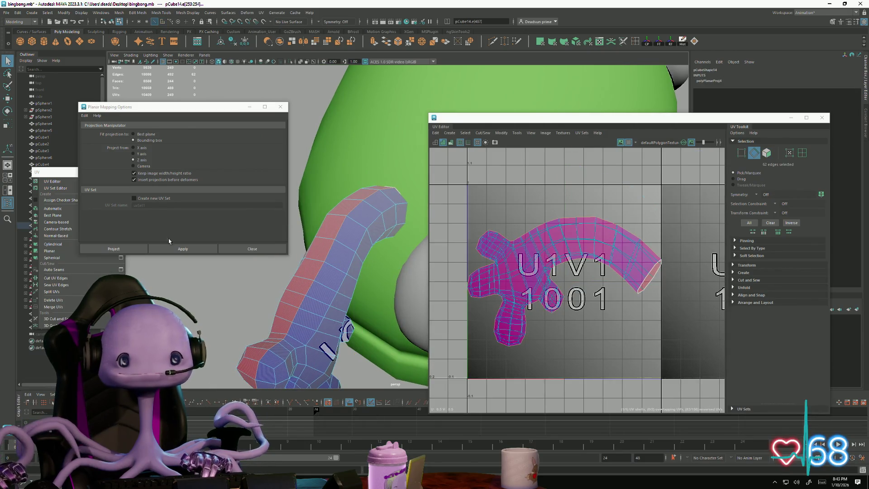
pyautogui.click(483, 133)
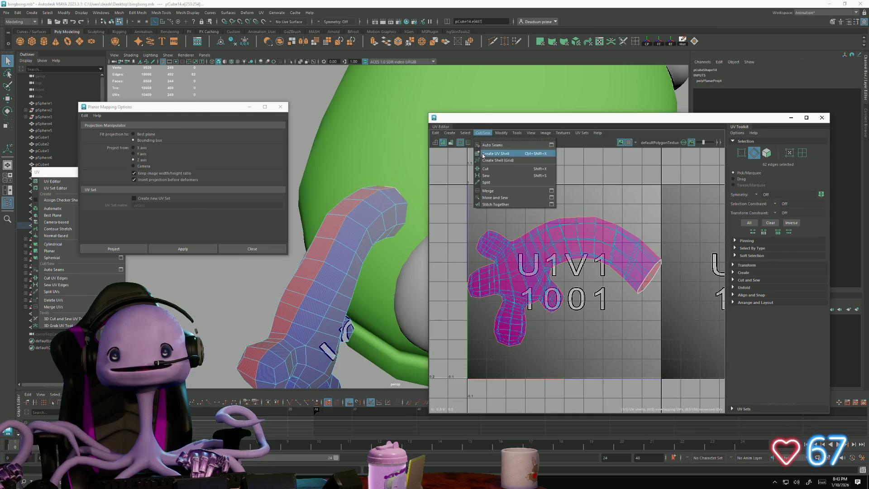
pyautogui.click(495, 153)
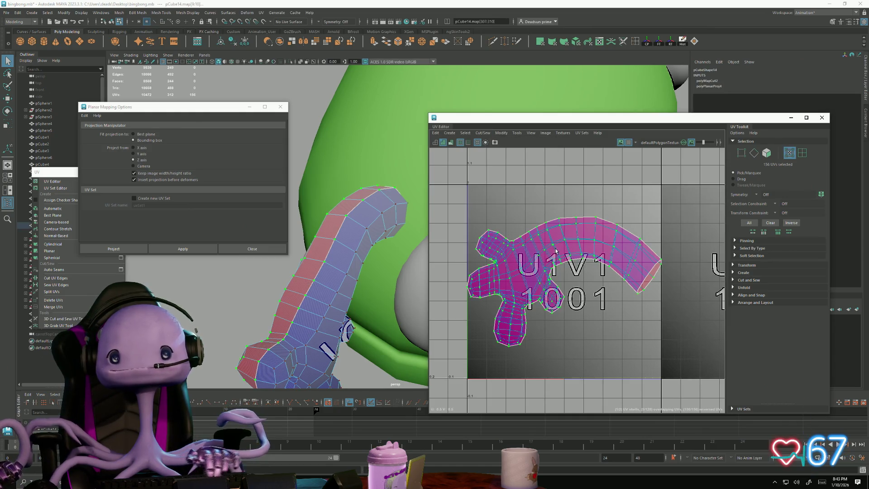
pyautogui.press('w')
pyautogui.moveTo(564, 279); pyautogui.dragTo(548, 156)
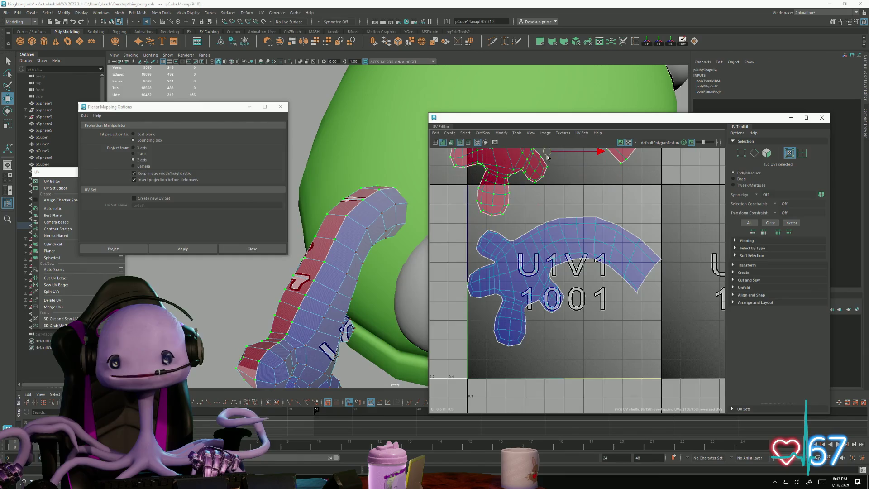
pyautogui.scroll(-3, 547, 156)
# Step: Flip the upper arm shell and place it in tile U1V2
pyautogui.click(483, 132)
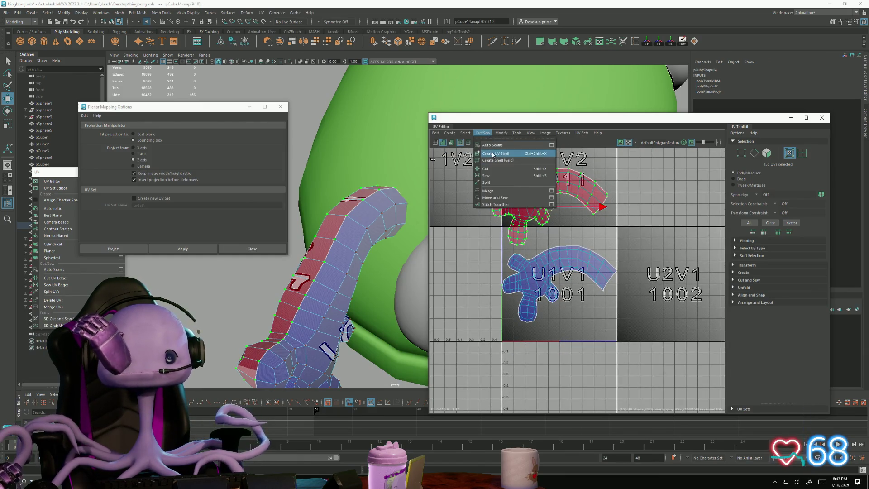
pyautogui.moveTo(501, 133)
pyautogui.click(513, 166)
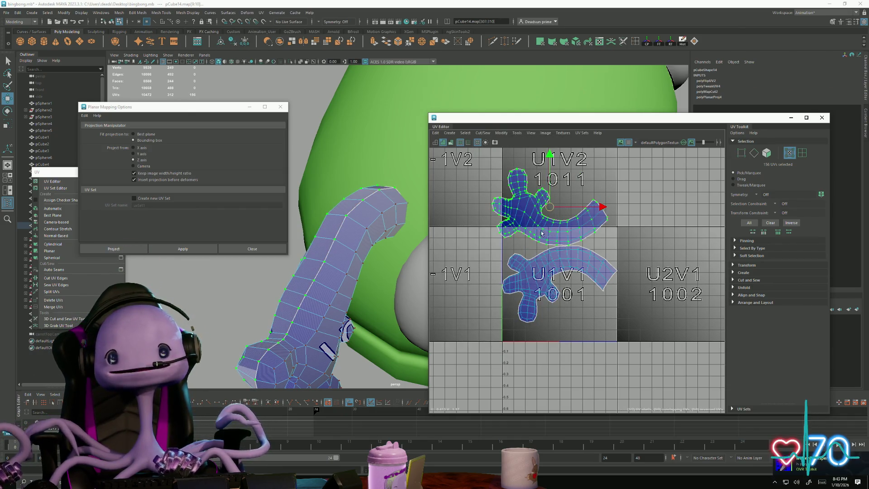
pyautogui.moveTo(541, 233); pyautogui.dragTo(543, 208, button='middle')
pyautogui.click(490, 133)
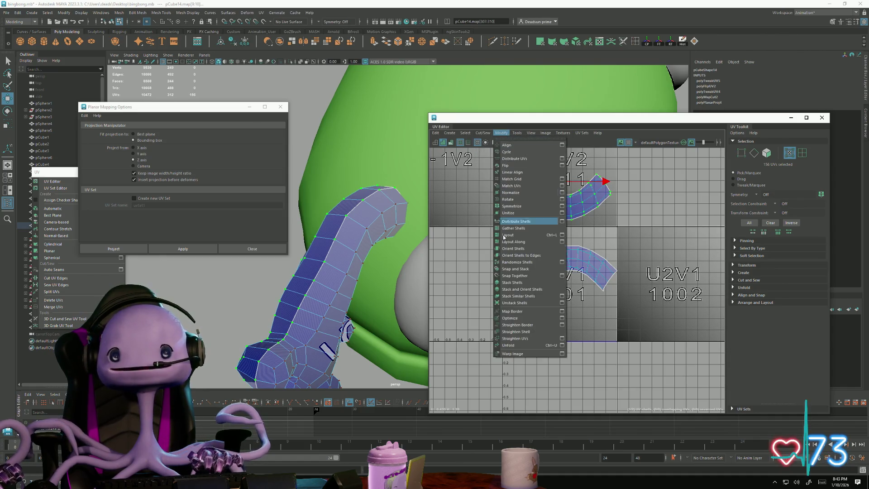
# Step: Unfold the upper arm shell and select the lower arm shell
pyautogui.click(516, 344)
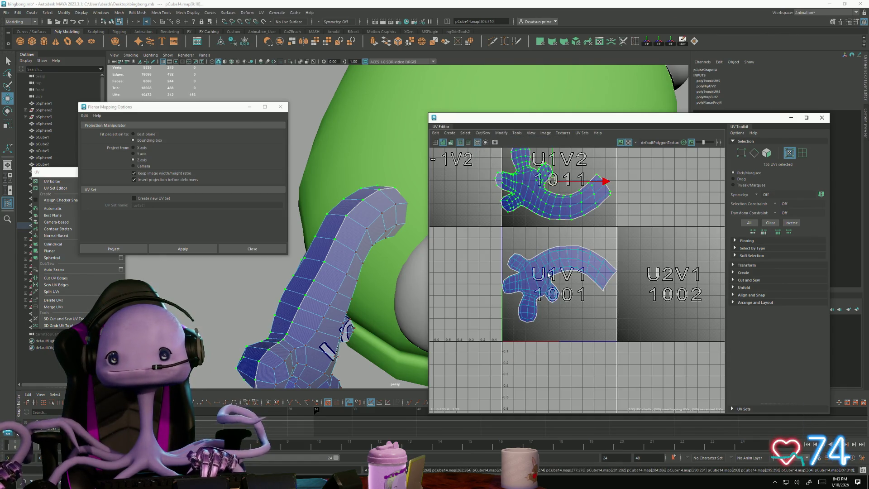
pyautogui.click(548, 274)
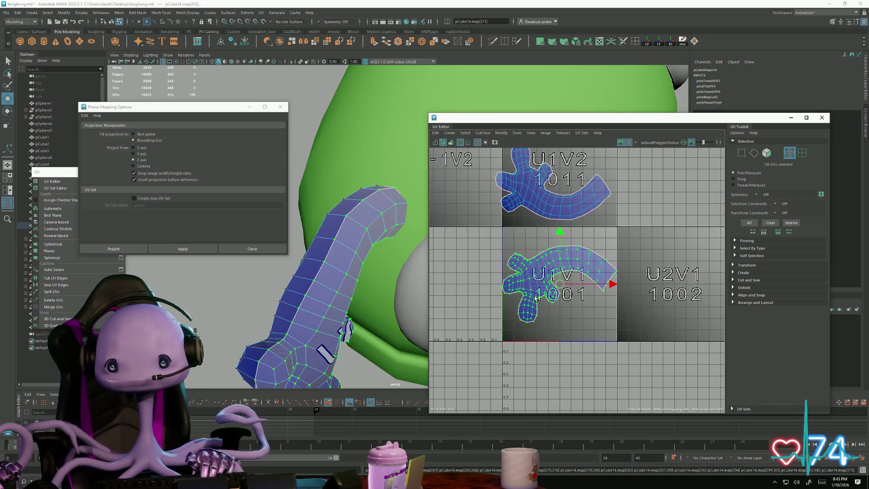
pyautogui.scroll(3, 544, 273)
pyautogui.scroll(-3, 544, 271)
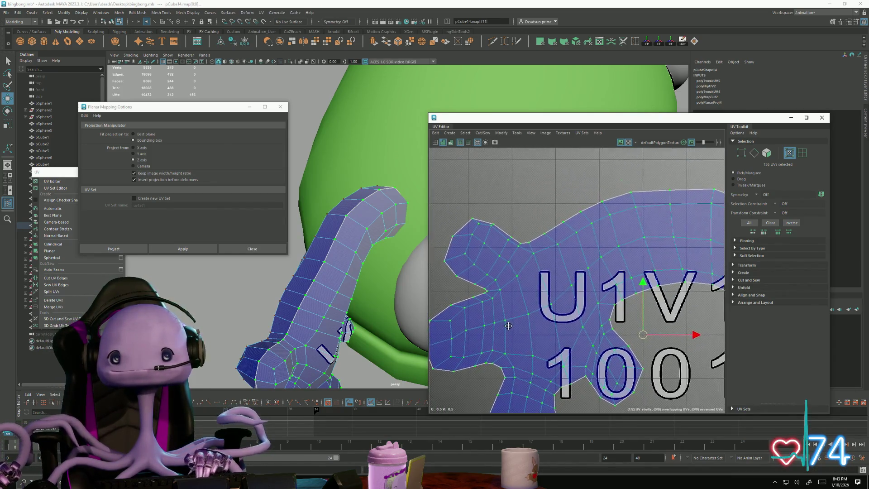
pyautogui.scroll(3, 584, 352)
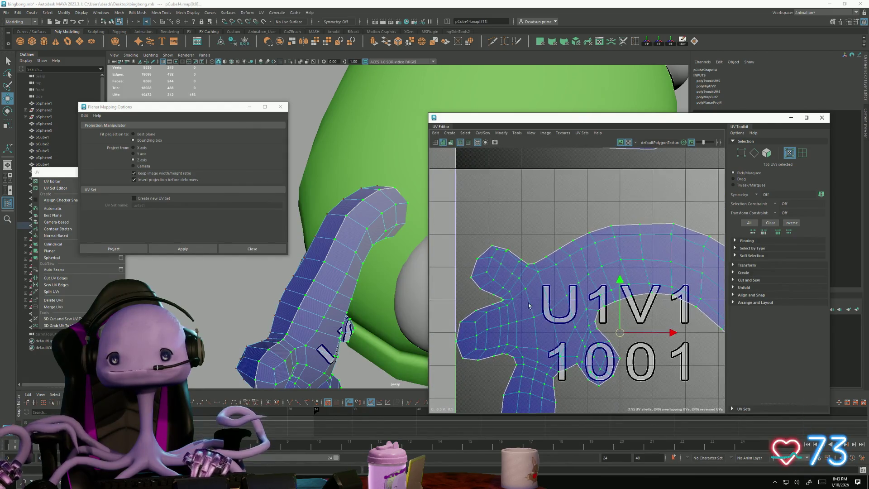
pyautogui.scroll(-3, 584, 351)
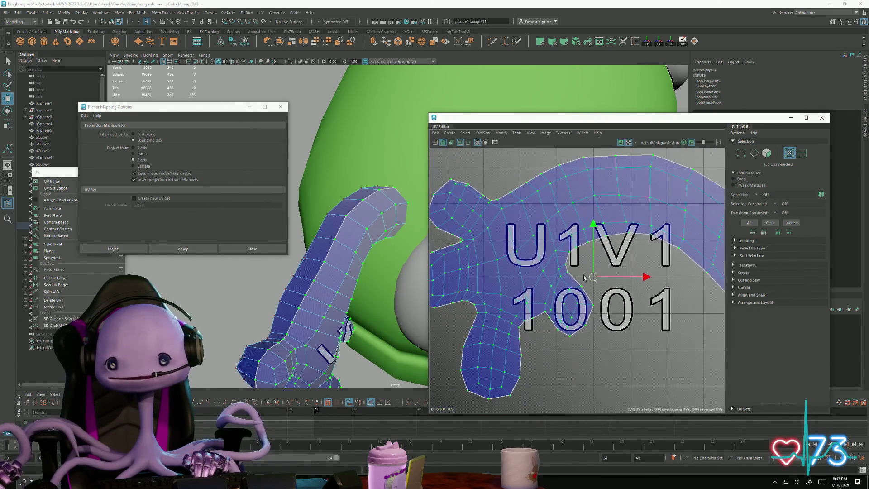
pyautogui.moveTo(585, 351)
pyautogui.keyDown('alt'); pyautogui.mouseDown(button='middle')
pyautogui.moveTo(481, 297)
pyautogui.moveTo(499, 295)
pyautogui.mouseUp(button='middle'); pyautogui.keyUp('alt')
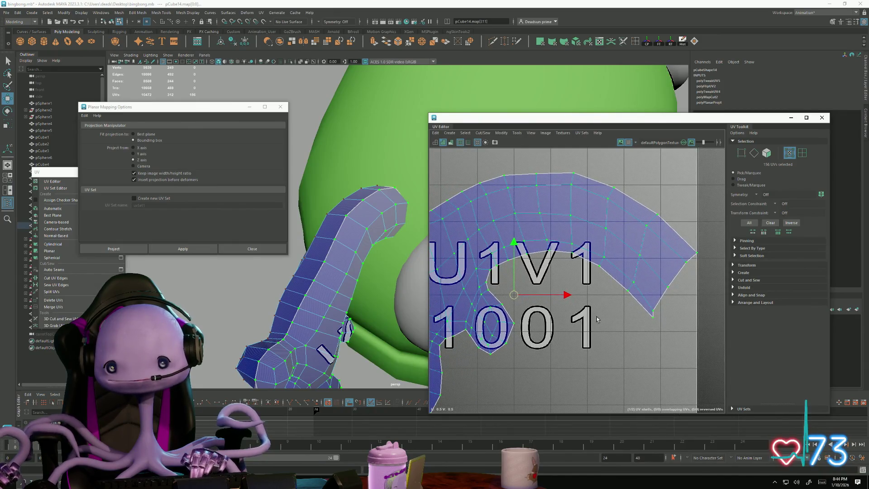
# Step: Tidy the lower arm shell by nudging its tip, edge and top-left corner UVs
pyautogui.click(653, 318)
pyautogui.moveTo(653, 318); pyautogui.dragTo(646, 320)
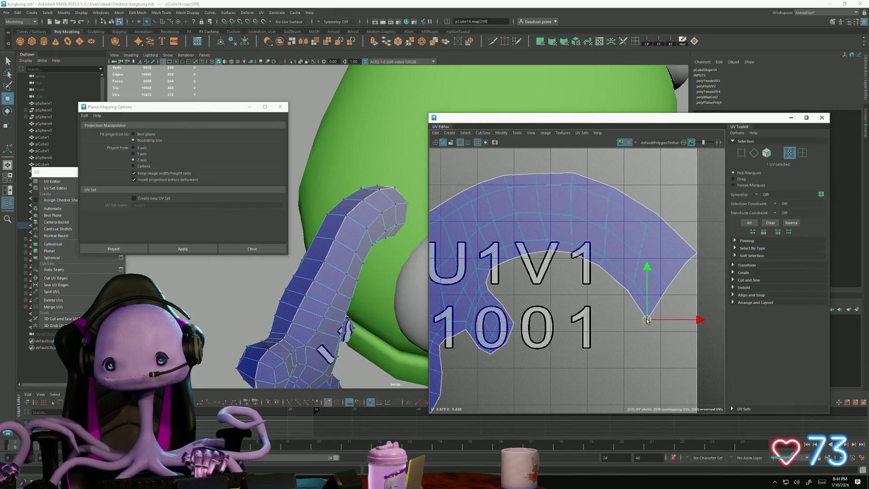
pyautogui.click(628, 291)
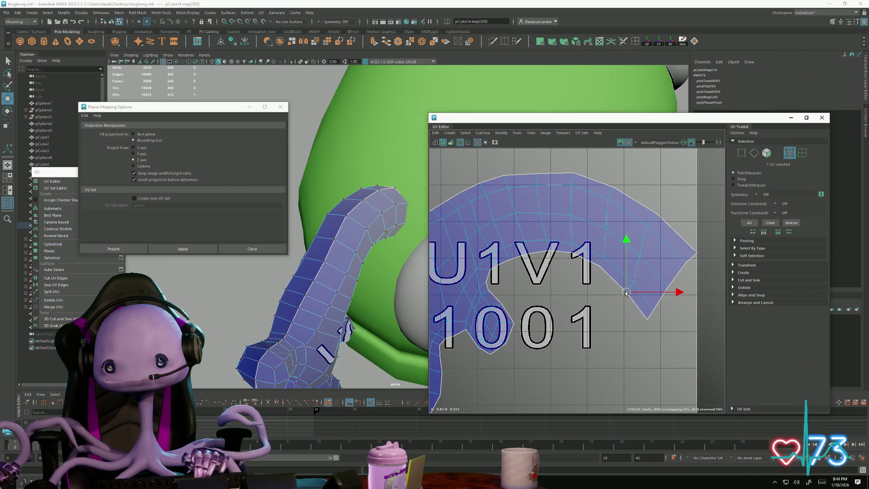
pyautogui.keyDown('alt'); pyautogui.moveTo(542, 270); pyautogui.dragTo(678, 357, button='middle'); pyautogui.keyUp('alt')
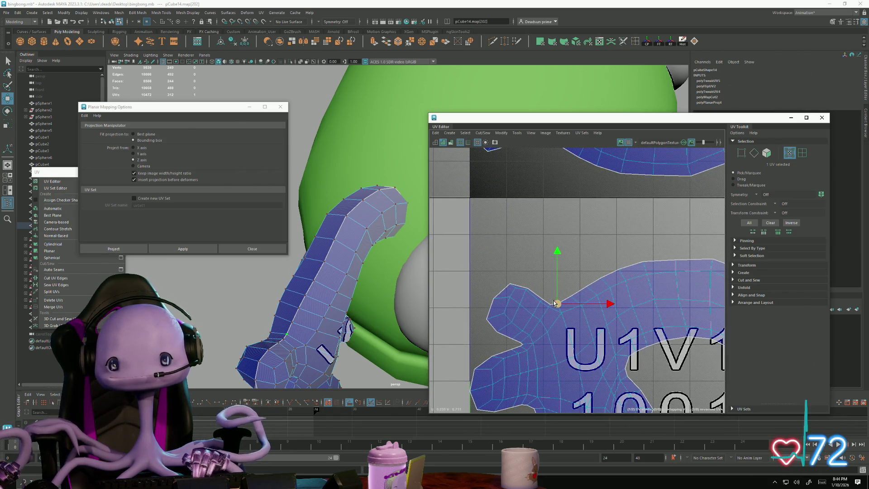
pyautogui.scroll(4, 540, 301)
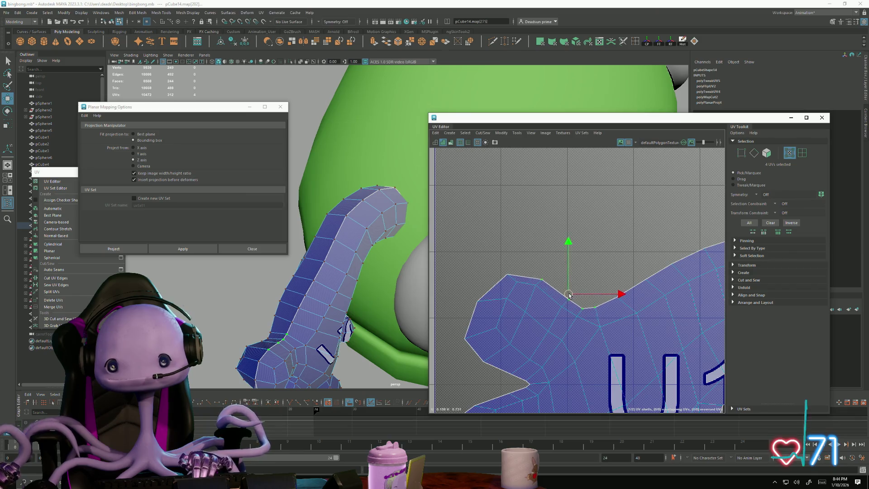
pyautogui.moveTo(569, 295); pyautogui.dragTo(574, 289)
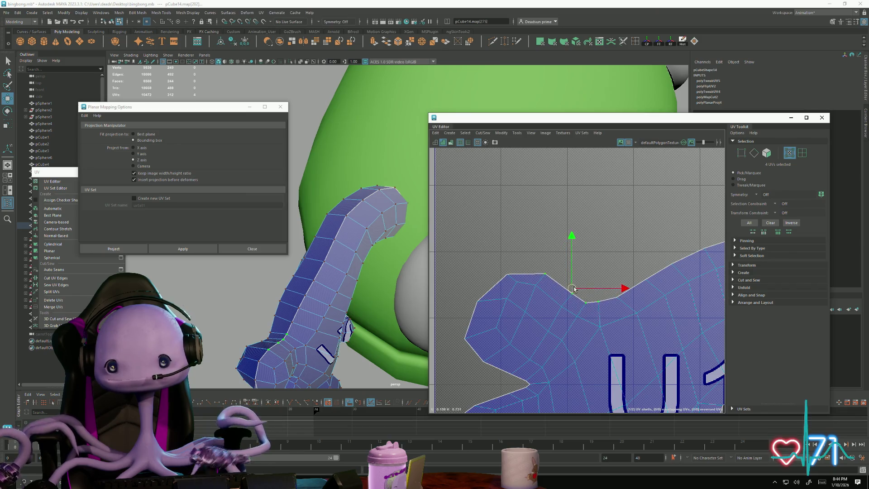
pyautogui.click(507, 274)
pyautogui.moveTo(508, 273); pyautogui.dragTo(510, 268)
pyautogui.scroll(-3, 478, 310)
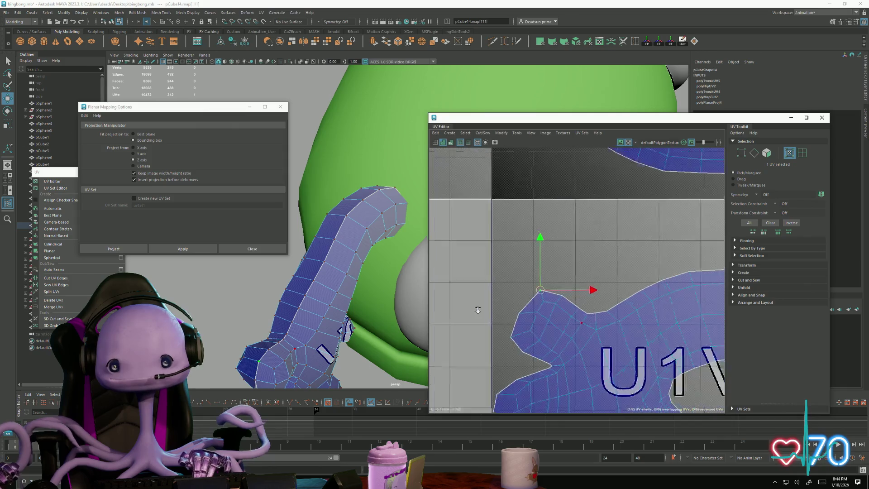
pyautogui.moveTo(478, 310)
pyautogui.keyDown('alt'); pyautogui.mouseDown(button='middle')
pyautogui.moveTo(535, 363)
pyautogui.moveTo(482, 314)
pyautogui.mouseUp(button='middle'); pyautogui.keyUp('alt')
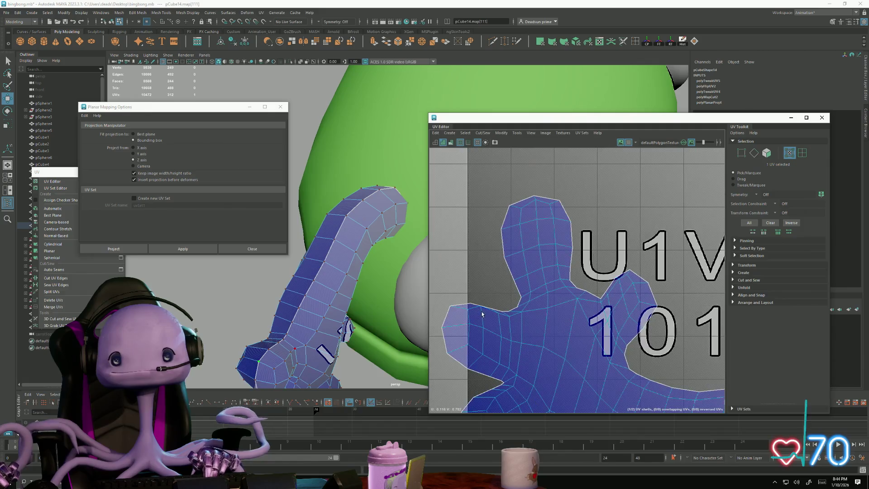
pyautogui.scroll(3, 482, 313)
# Step: Select the UVs at the body shell's shoulder notch
pyautogui.moveTo(580, 334)
pyautogui.keyDown('alt'); pyautogui.mouseDown(button='middle')
pyautogui.moveTo(584, 305)
pyautogui.moveTo(527, 224)
pyautogui.moveTo(520, 333)
pyautogui.moveTo(613, 335)
pyautogui.moveTo(590, 281)
pyautogui.mouseUp(button='middle'); pyautogui.keyUp('alt')
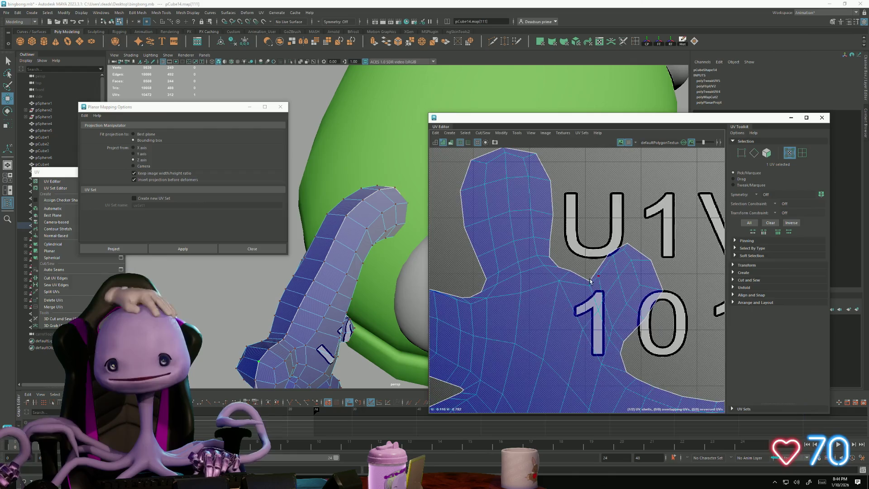
pyautogui.keyDown('shift'); pyautogui.click(590, 281); pyautogui.keyUp('shift')
pyautogui.keyDown('shift'); pyautogui.click(623, 244); pyautogui.keyUp('shift')
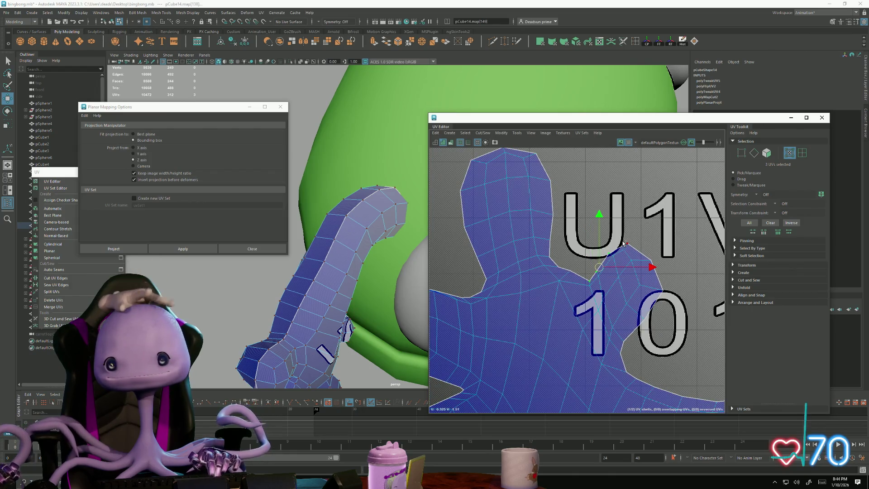
pyautogui.keyDown('alt'); pyautogui.moveTo(430, 295); pyautogui.dragTo(537, 295, button='middle'); pyautogui.keyUp('alt')
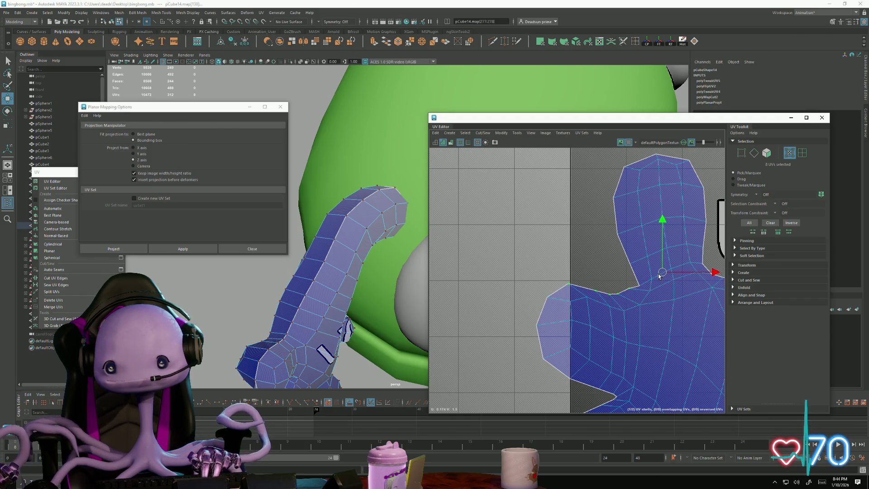
pyautogui.keyDown('alt'); pyautogui.moveTo(646, 300); pyautogui.dragTo(541, 308, button='middle'); pyautogui.keyUp('alt')
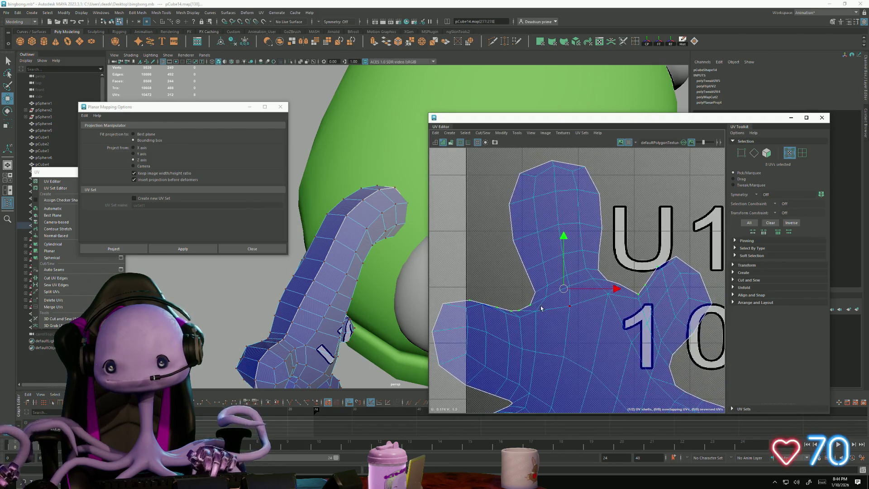
# Step: Move individual shoulder UVs up to reshape the body shell's shoulder corner
pyautogui.click(645, 287)
pyautogui.click(643, 277)
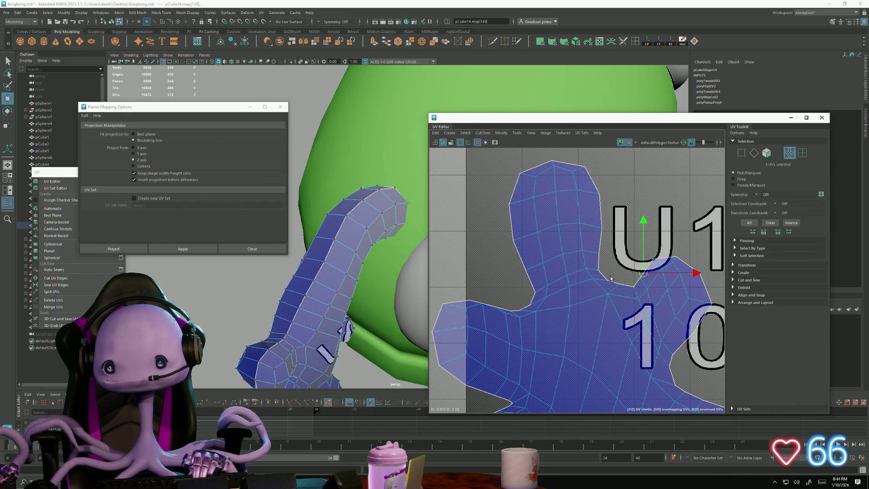
pyautogui.click(679, 261)
pyautogui.moveTo(679, 257); pyautogui.dragTo(675, 252)
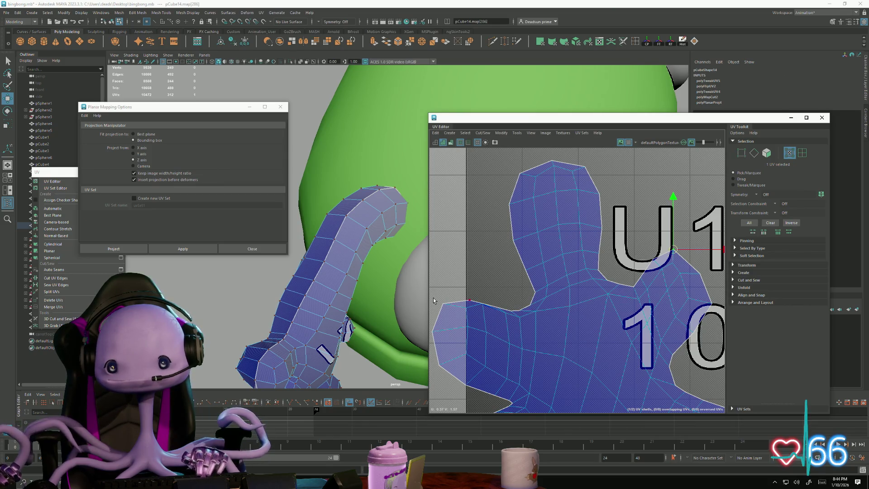
pyautogui.moveTo(469, 300)
pyautogui.mouseDown()
pyautogui.moveTo(477, 290)
pyautogui.moveTo(512, 300)
pyautogui.mouseUp()
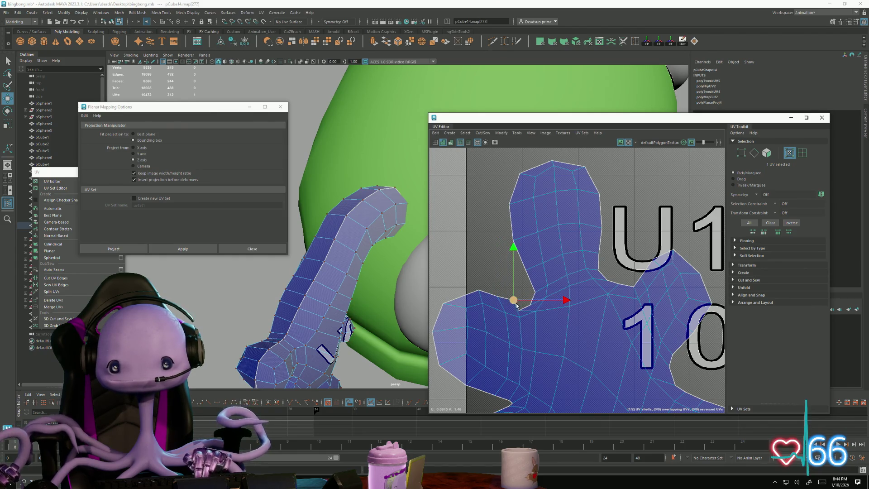
pyautogui.click(525, 301)
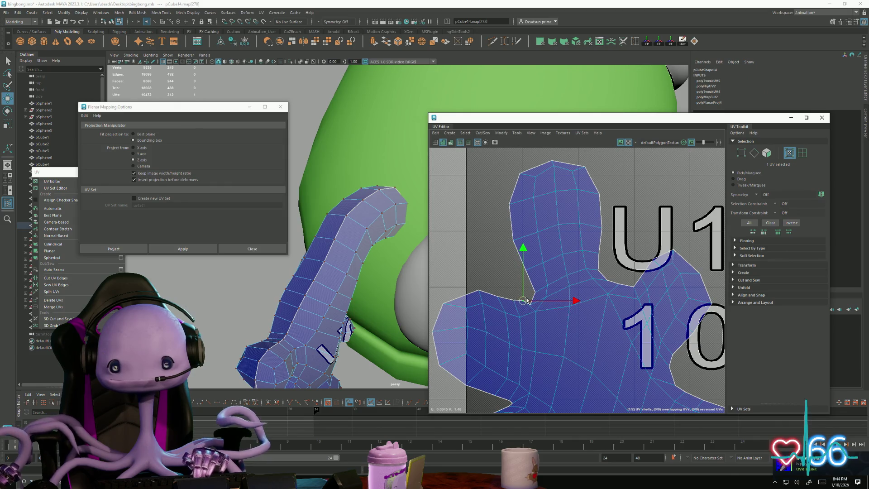
pyautogui.scroll(4, 529, 306)
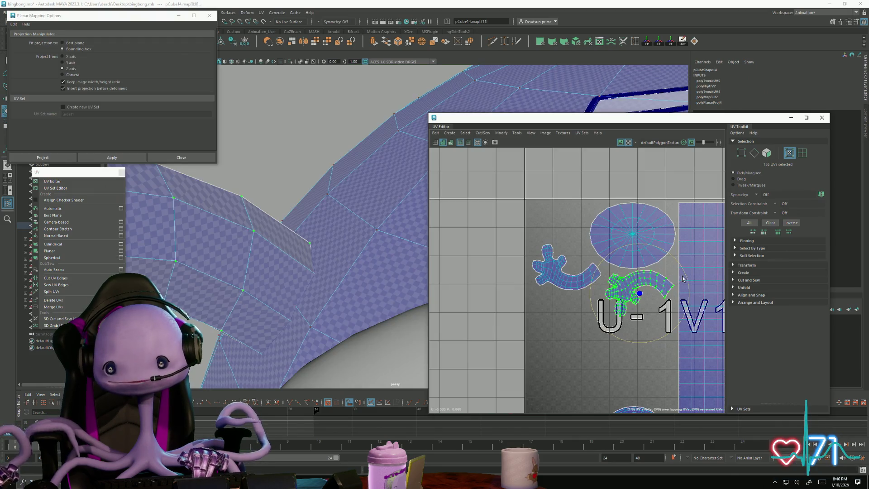
# Step: Rotate the other arm shell upright and move it beside the round shell
pyautogui.press('w')
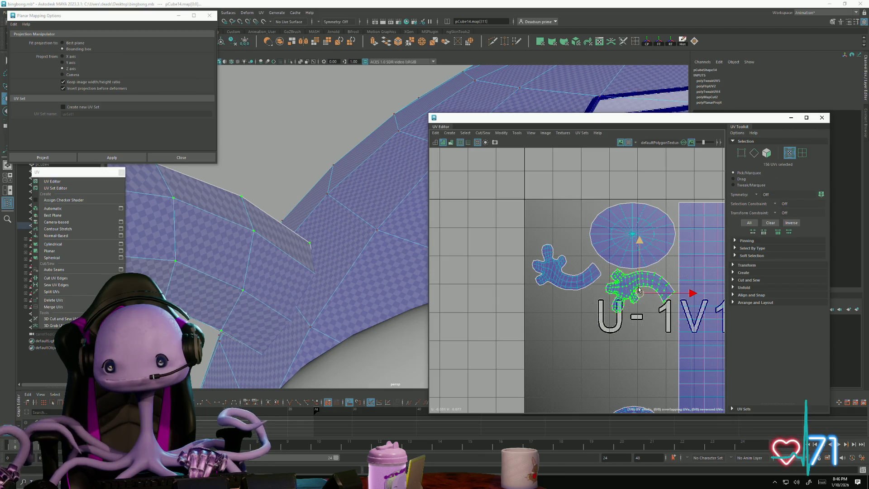
pyautogui.moveTo(643, 294); pyautogui.dragTo(641, 293)
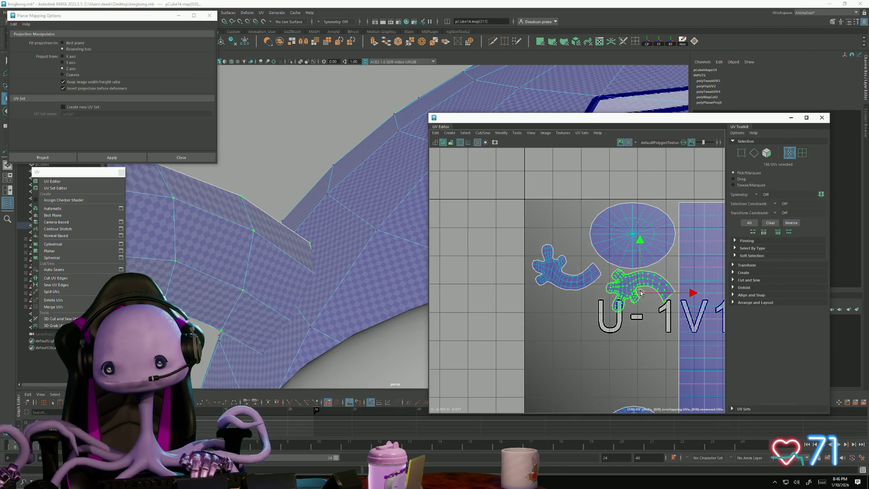
pyautogui.click(571, 272)
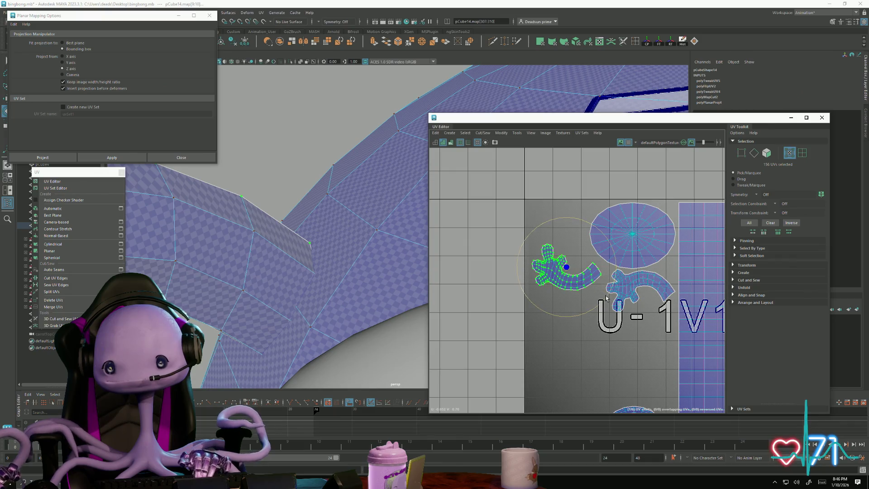
pyautogui.moveTo(606, 298); pyautogui.dragTo(568, 312)
pyautogui.press('w')
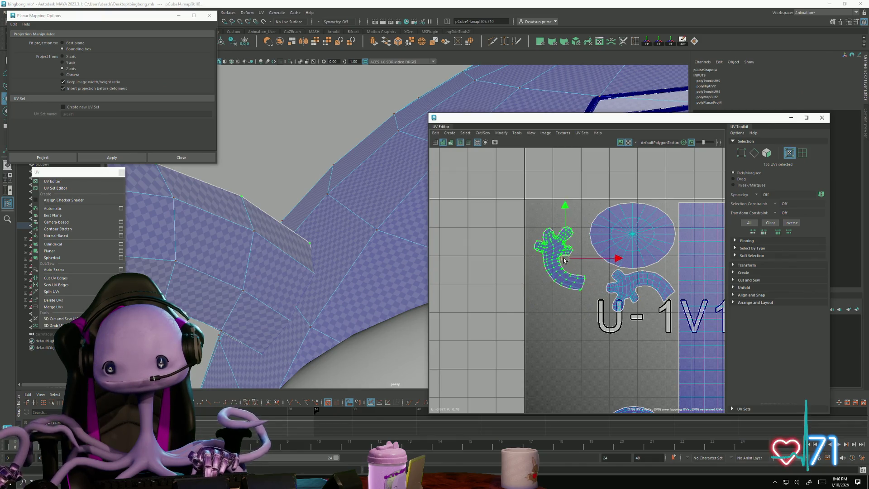
pyautogui.moveTo(564, 260)
pyautogui.mouseDown()
pyautogui.moveTo(579, 239)
pyautogui.moveTo(623, 254)
pyautogui.mouseUp()
pyautogui.press('e')
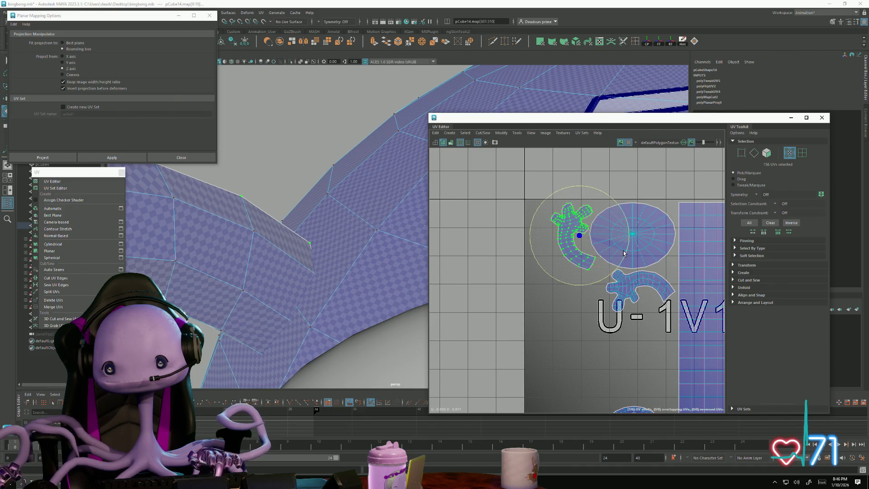
pyautogui.press('w')
pyautogui.moveTo(577, 237); pyautogui.dragTo(577, 235)
pyautogui.click(636, 241)
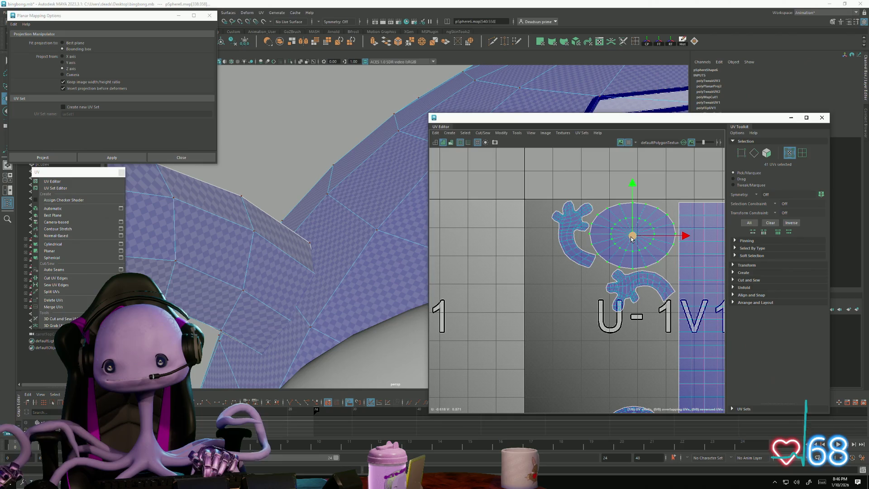
pyautogui.moveTo(632, 239); pyautogui.dragTo(632, 239)
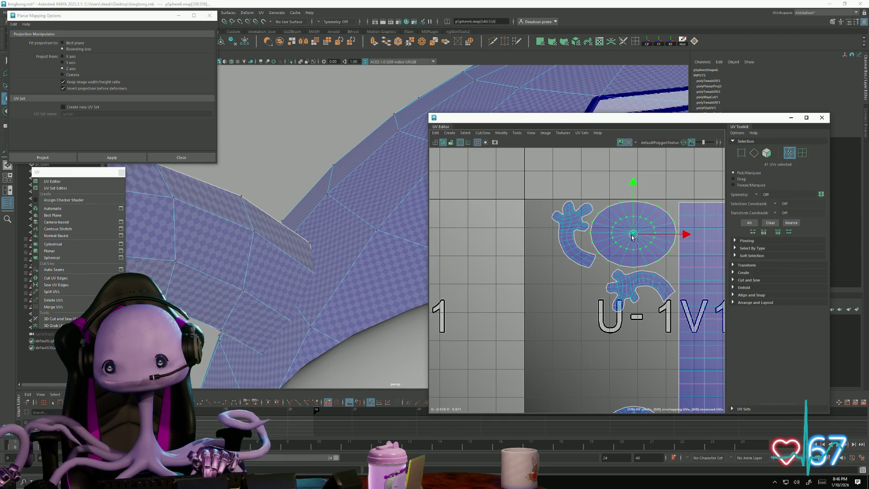
# Step: Assign the body's existing green material to the arm pCube14
pyautogui.keyDown('alt'); pyautogui.moveTo(335, 294); pyautogui.dragTo(281, 219); pyautogui.keyUp('alt')
pyautogui.click(269, 161)
pyautogui.moveTo(268, 161)
pyautogui.keyDown('alt'); pyautogui.mouseDown()
pyautogui.moveTo(262, 251)
pyautogui.moveTo(273, 271)
pyautogui.mouseUp(); pyautogui.keyUp('alt')
pyautogui.click(306, 232)
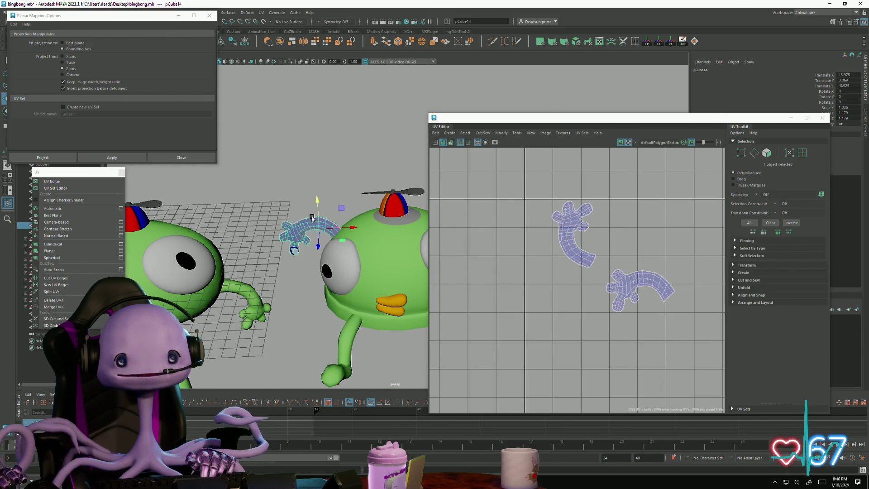
pyautogui.rightClick(300, 221)
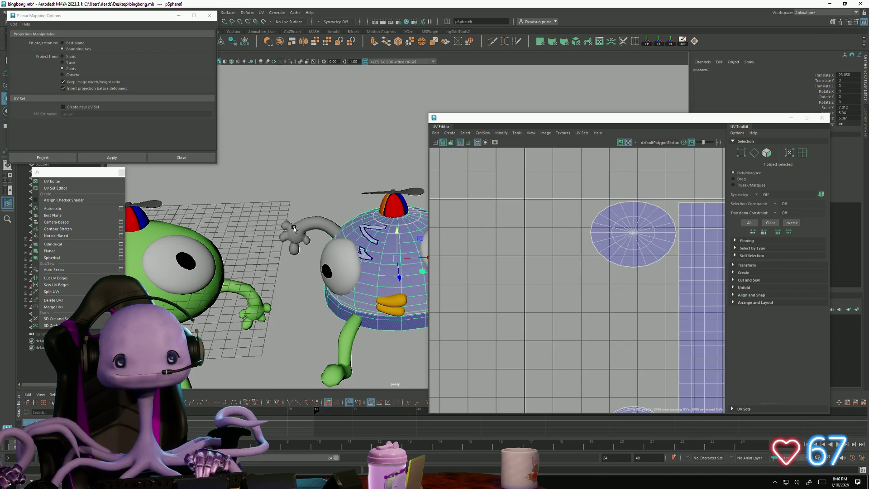
pyautogui.click(294, 229)
pyautogui.rightClick(294, 227)
pyautogui.moveTo(304, 406)
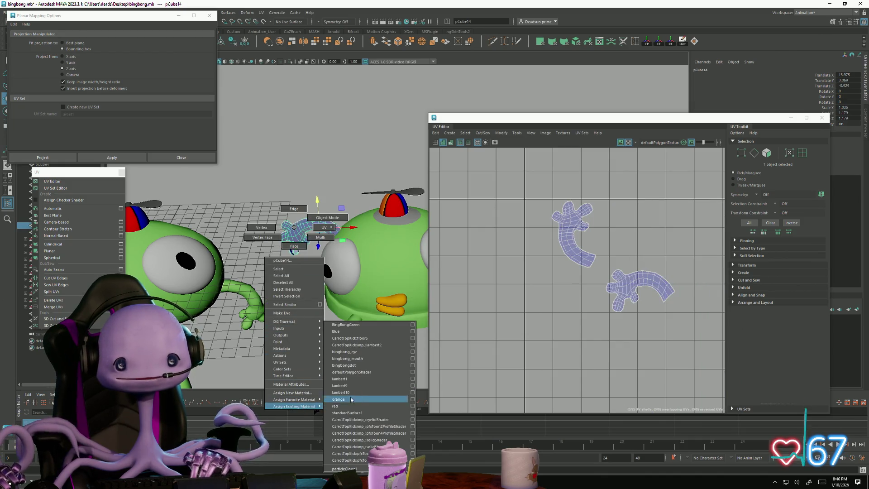
pyautogui.click(373, 331)
pyautogui.click(301, 340)
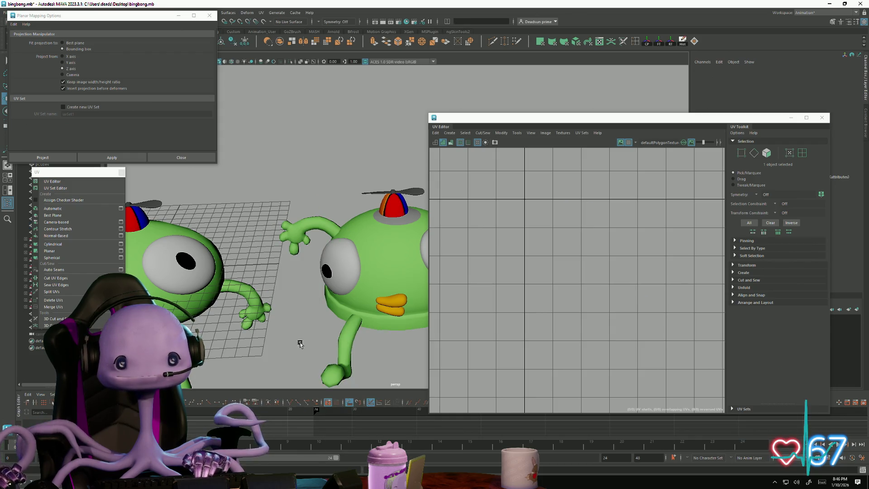
pyautogui.moveTo(301, 339)
pyautogui.keyDown('alt'); pyautogui.mouseDown()
pyautogui.moveTo(333, 345)
pyautogui.moveTo(339, 324)
pyautogui.moveTo(353, 326)
pyautogui.moveTo(281, 311)
pyautogui.moveTo(370, 322)
pyautogui.mouseUp(); pyautogui.keyUp('alt')
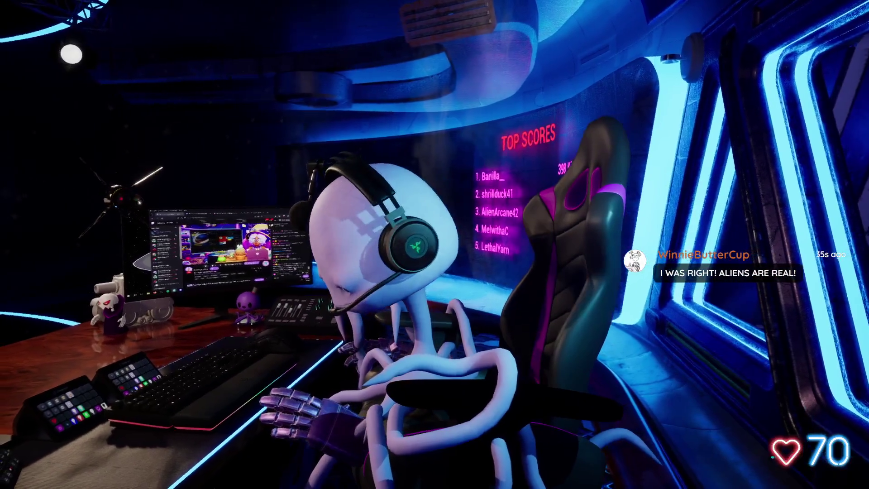
pyautogui.press('Escape')
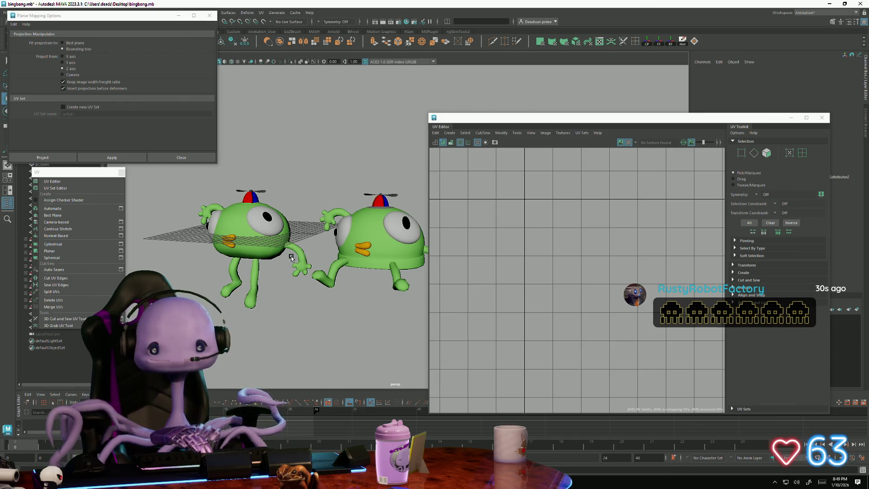
# Step: Select the green character's right arm mesh and frame the first UV tile
pyautogui.click(375, 222)
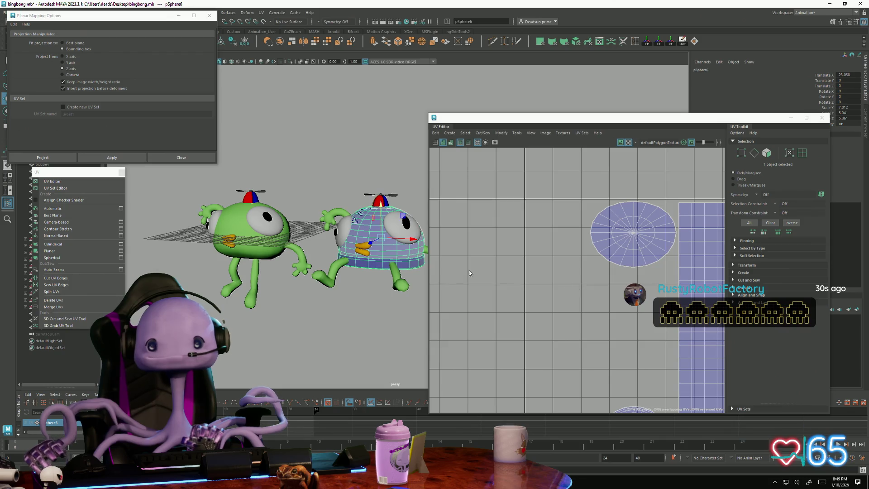
pyautogui.click(327, 213)
pyautogui.moveTo(327, 213)
pyautogui.keyDown('alt'); pyautogui.mouseDown(button='middle')
pyautogui.moveTo(258, 187)
pyautogui.moveTo(228, 196)
pyautogui.mouseUp(button='middle'); pyautogui.keyUp('alt')
pyautogui.scroll(-2, 510, 324)
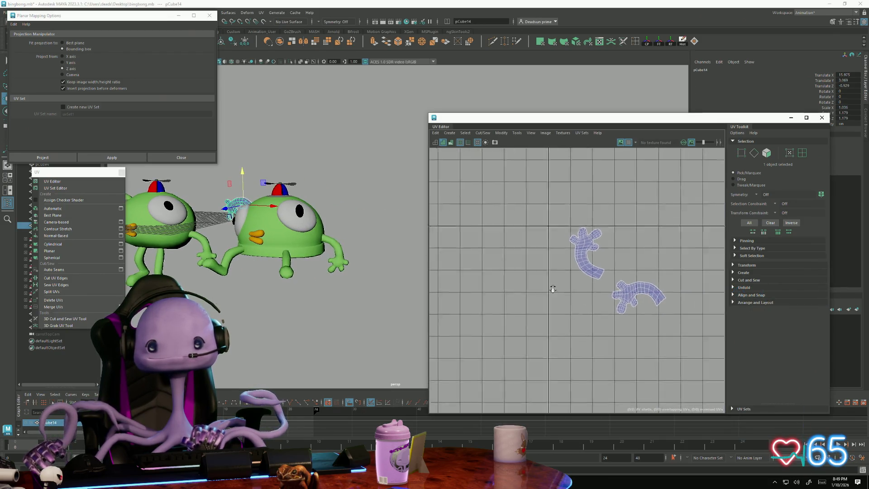
pyautogui.click(335, 249)
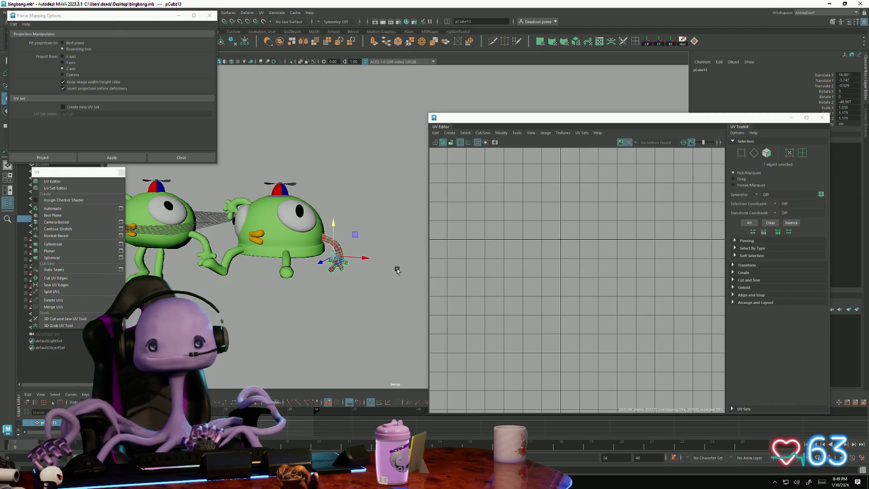
pyautogui.scroll(-3, 502, 238)
pyautogui.keyDown('alt'); pyautogui.moveTo(670, 299); pyautogui.dragTo(593, 290, button='middle'); pyautogui.keyUp('alt')
pyautogui.scroll(3, 637, 340)
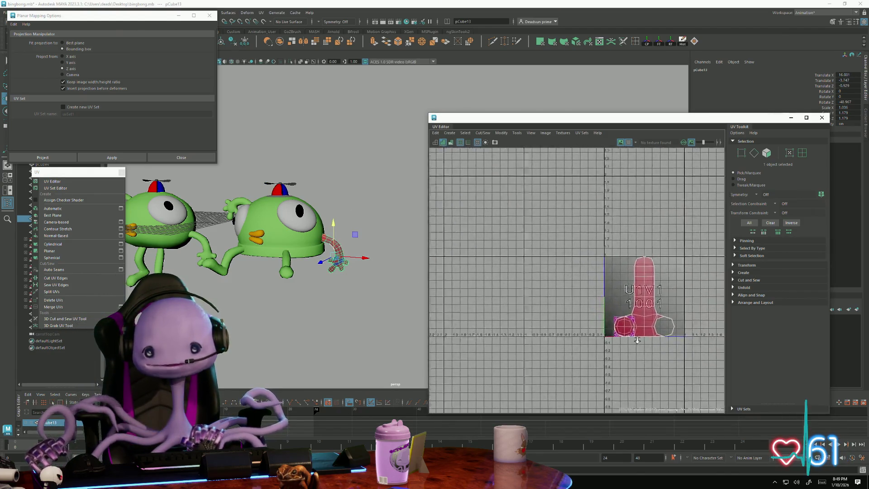
pyautogui.keyDown('alt'); pyautogui.moveTo(637, 340); pyautogui.dragTo(544, 350, button='middle'); pyautogui.keyUp('alt')
pyautogui.scroll(2, 586, 341)
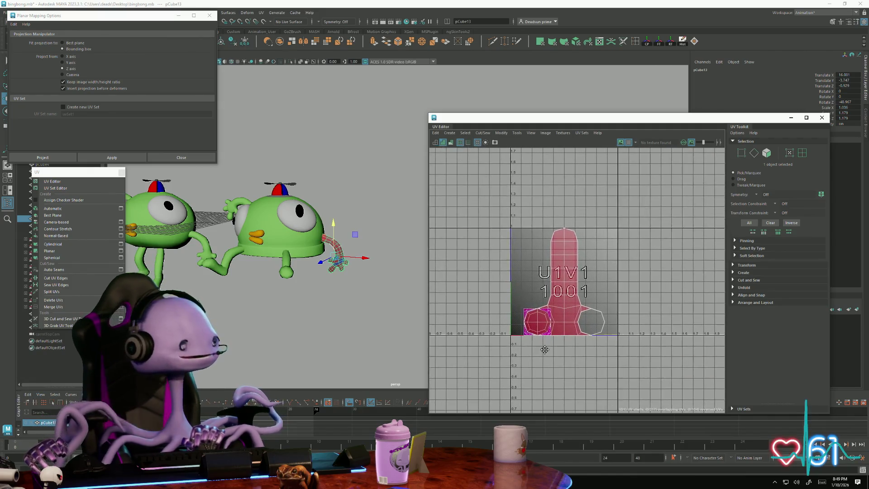
pyautogui.scroll(-3, 544, 350)
pyautogui.scroll(3, 434, 280)
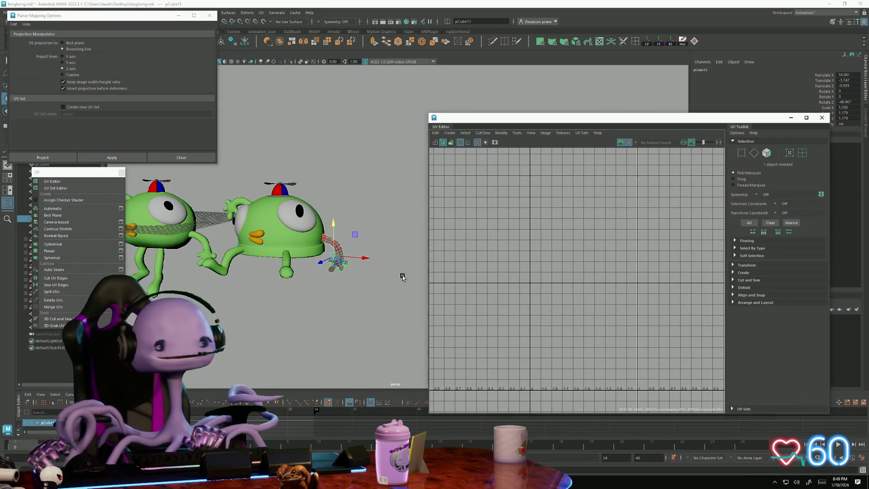
pyautogui.keyDown('alt'); pyautogui.moveTo(402, 277); pyautogui.dragTo(388, 271, button='middle'); pyautogui.keyUp('alt')
# Step: Apply planar mapping to the arm and frame its curved shell in tile 1001
pyautogui.click(122, 136)
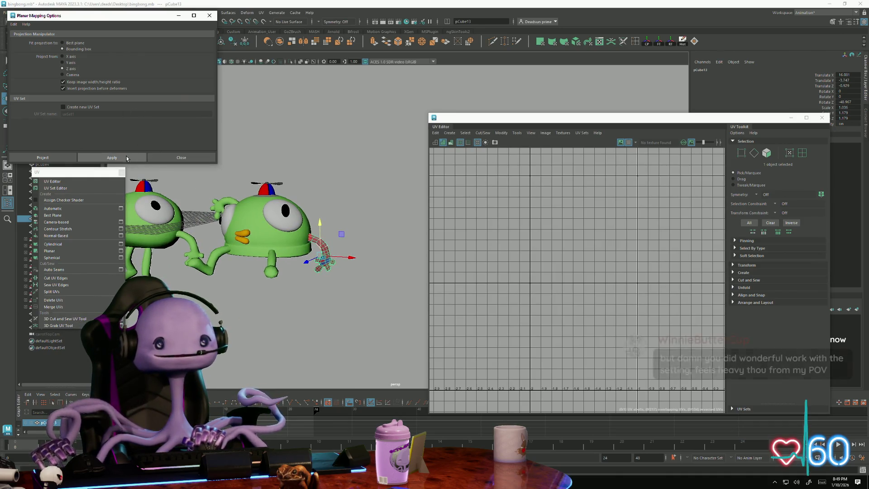
pyautogui.click(112, 158)
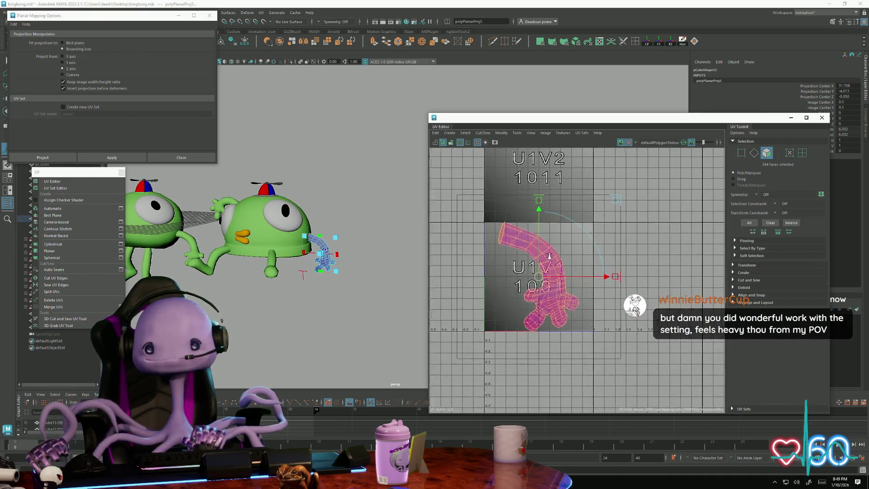
pyautogui.scroll(3, 549, 257)
pyautogui.keyDown('alt'); pyautogui.moveTo(472, 258); pyautogui.dragTo(489, 255, button='middle'); pyautogui.keyUp('alt')
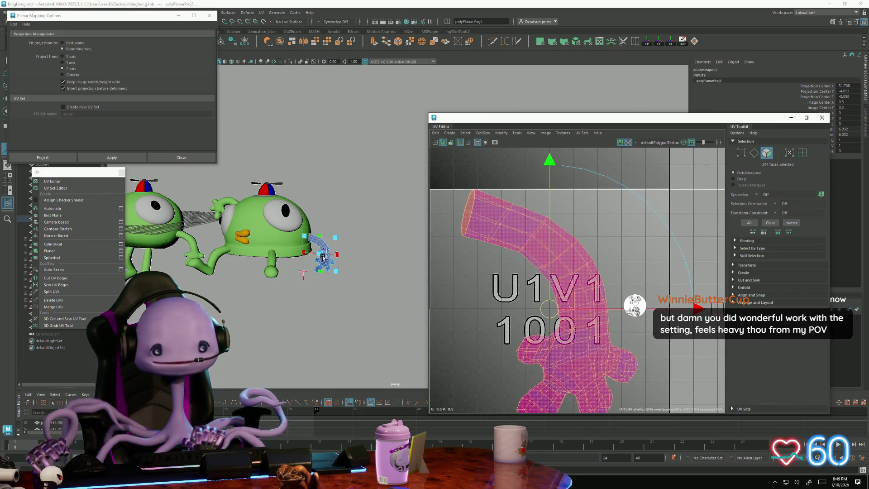
pyautogui.keyDown('alt'); pyautogui.moveTo(323, 257); pyautogui.dragTo(209, 289); pyautogui.keyUp('alt')
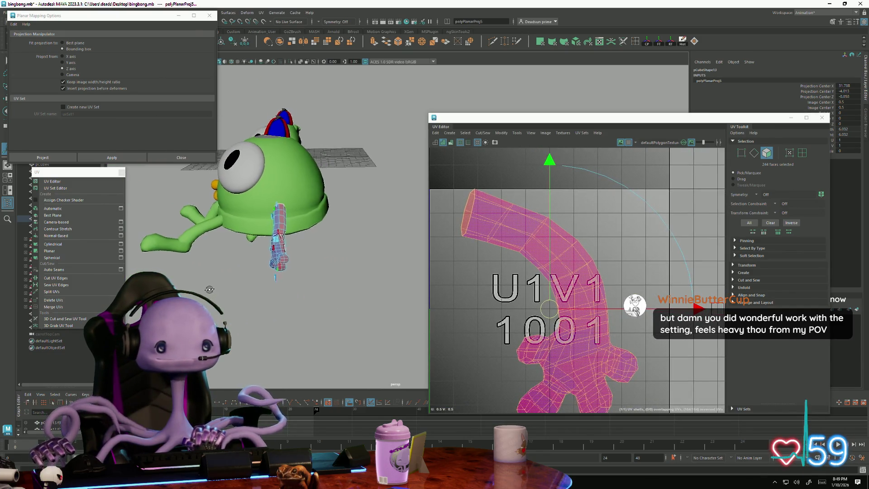
pyautogui.scroll(5, 204, 280)
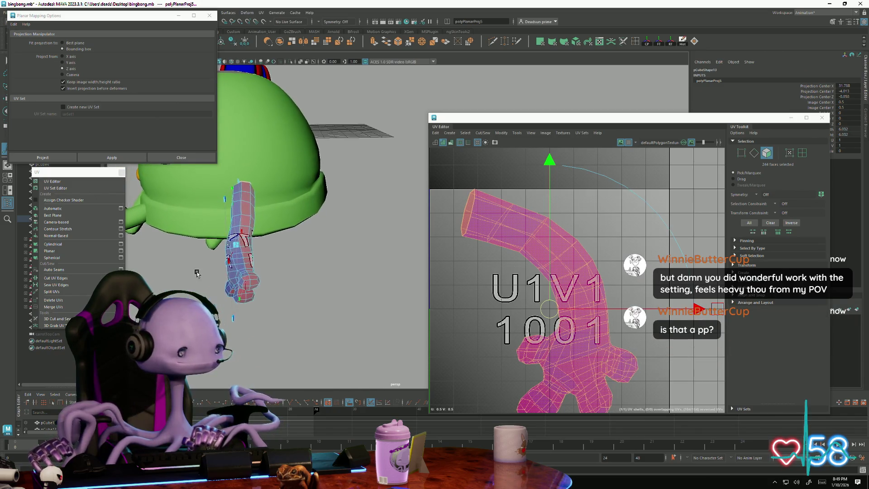
pyautogui.scroll(5, 197, 273)
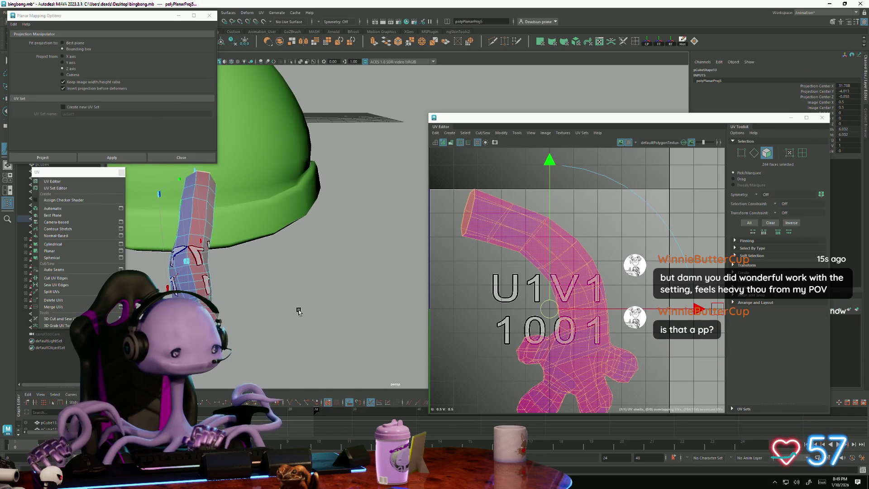
pyautogui.moveTo(251, 311)
pyautogui.keyDown('alt'); pyautogui.mouseDown()
pyautogui.moveTo(286, 310)
pyautogui.moveTo(320, 291)
pyautogui.moveTo(313, 281)
pyautogui.mouseUp(); pyautogui.keyUp('alt')
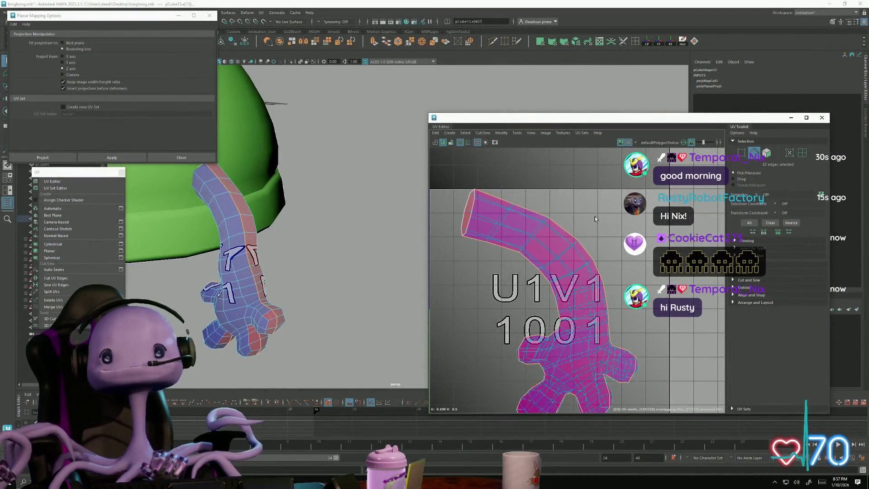
# Step: Switch to UV selection and move the overlapping arm shell up-right into tile 1002
pyautogui.press('f')
pyautogui.moveTo(533, 236); pyautogui.dragTo(529, 241, button='right')
pyautogui.click(535, 239)
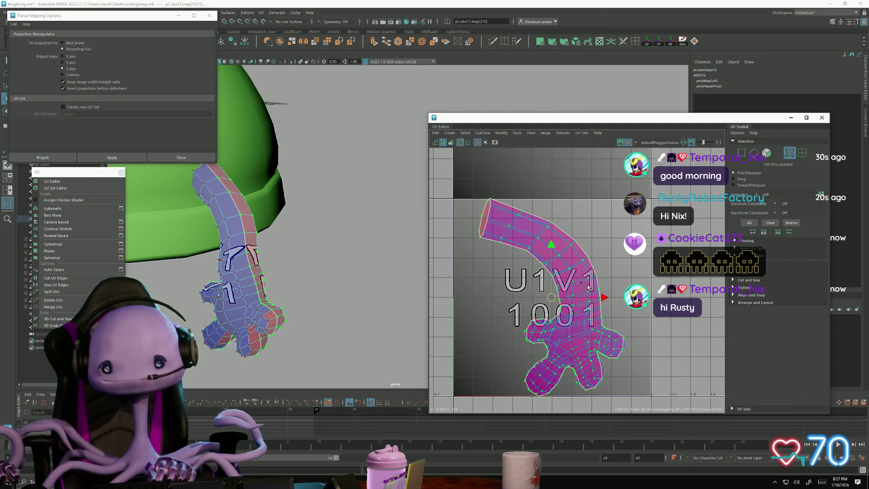
pyautogui.moveTo(548, 302); pyautogui.dragTo(643, 226)
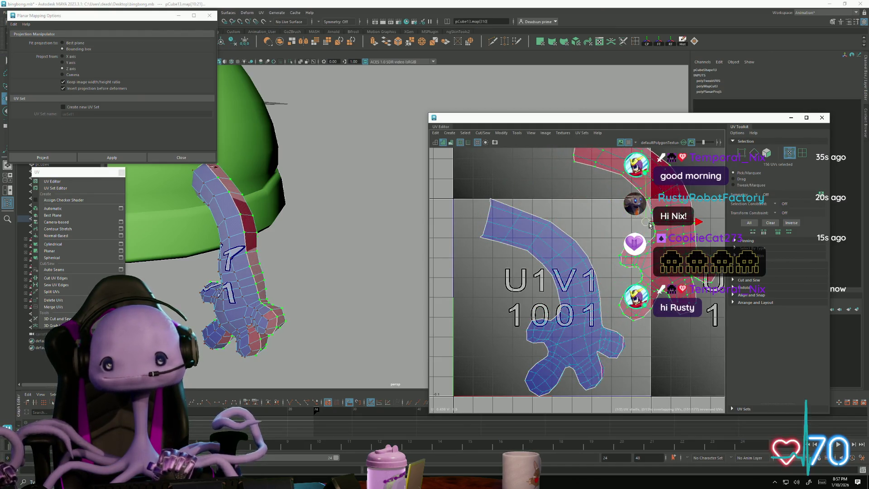
pyautogui.scroll(-1, 585, 241)
pyautogui.scroll(-2, 585, 242)
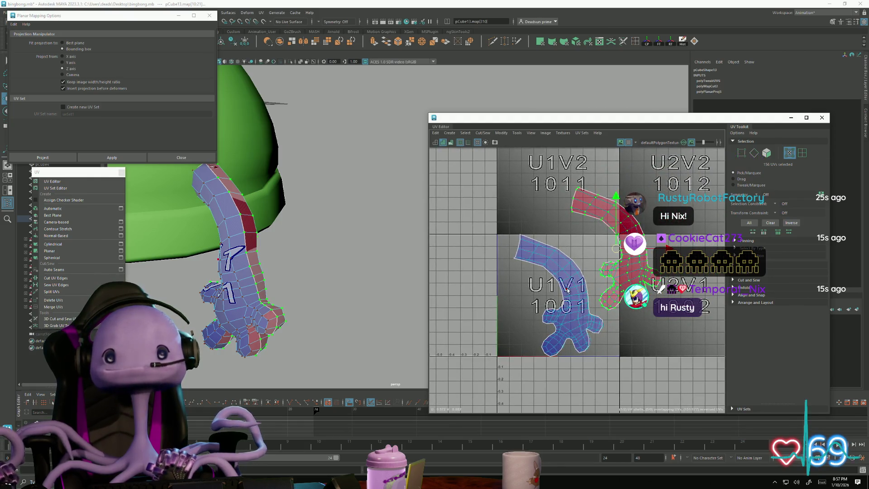
pyautogui.scroll(5, 567, 290)
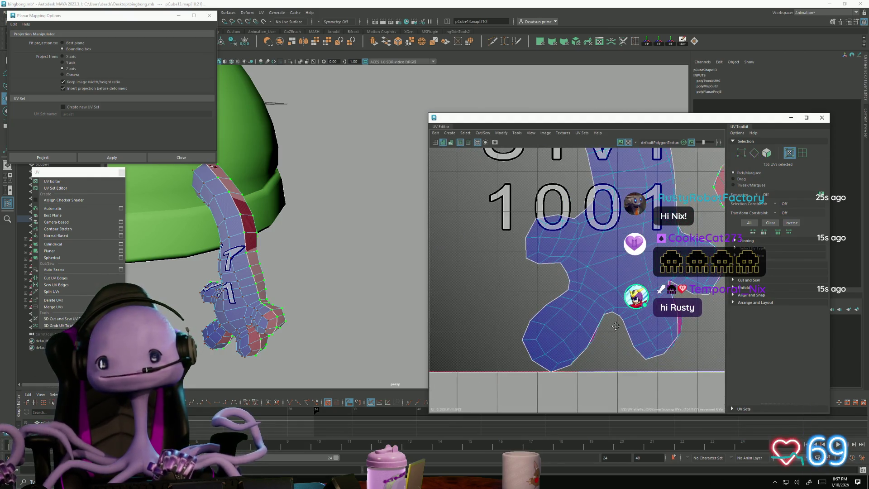
pyautogui.keyDown('alt'); pyautogui.moveTo(616, 325); pyautogui.dragTo(542, 252, button='middle'); pyautogui.keyUp('alt')
pyautogui.scroll(-1, 542, 252)
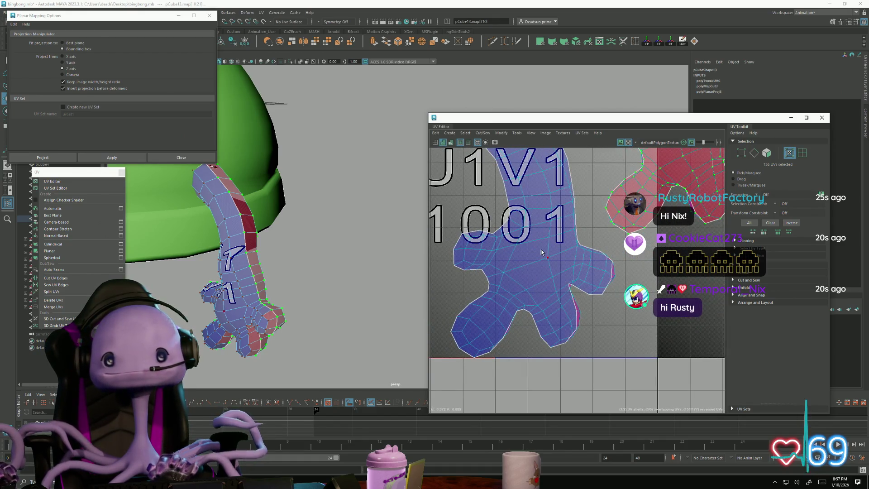
pyautogui.click(507, 136)
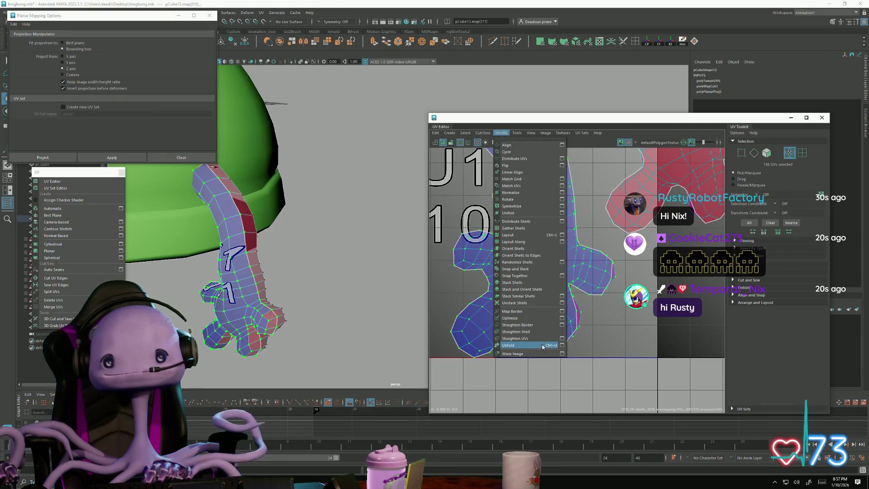
# Step: Unfold the selected arm shell and frame the red arm shell's UVs
pyautogui.click(543, 346)
pyautogui.keyDown('alt'); pyautogui.moveTo(532, 283); pyautogui.dragTo(572, 303, button='middle'); pyautogui.keyUp('alt')
pyautogui.scroll(2, 572, 303)
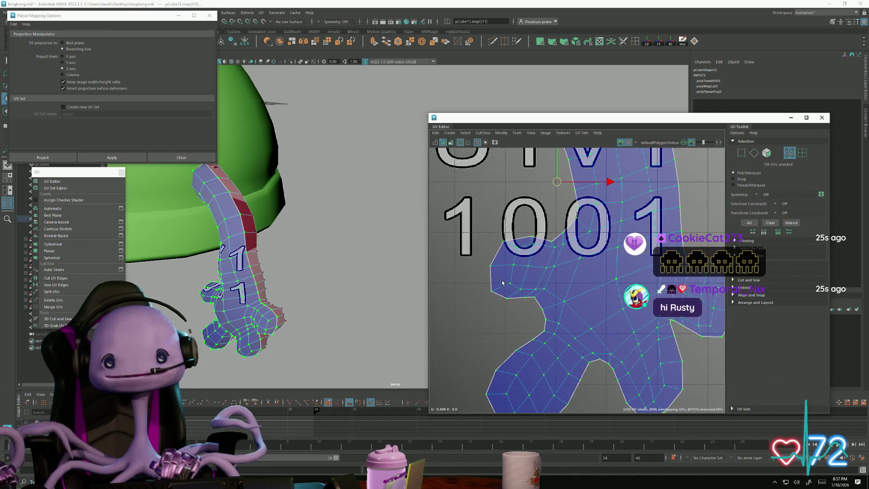
pyautogui.scroll(1, 516, 283)
pyautogui.keyDown('alt'); pyautogui.moveTo(516, 283); pyautogui.dragTo(553, 286, button='middle'); pyautogui.keyUp('alt')
pyautogui.press('g')
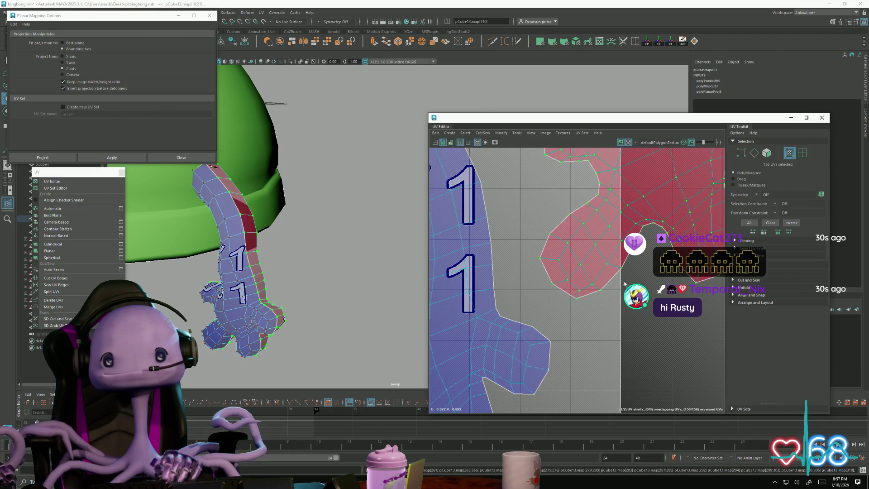
pyautogui.press('f')
pyautogui.scroll(3, 614, 294)
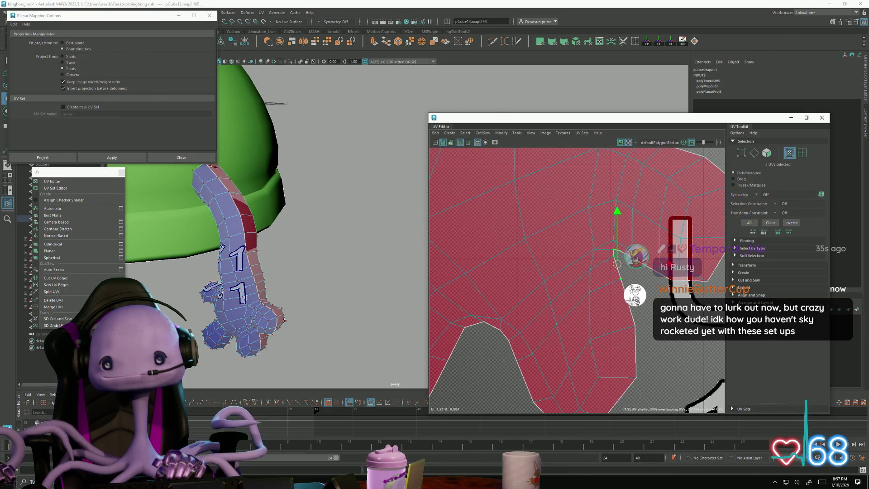
# Step: Pull the notch UVs left and down and nudge the left-notch UV
pyautogui.keyDown('shift'); pyautogui.moveTo(629, 260); pyautogui.dragTo(647, 278); pyautogui.keyUp('shift')
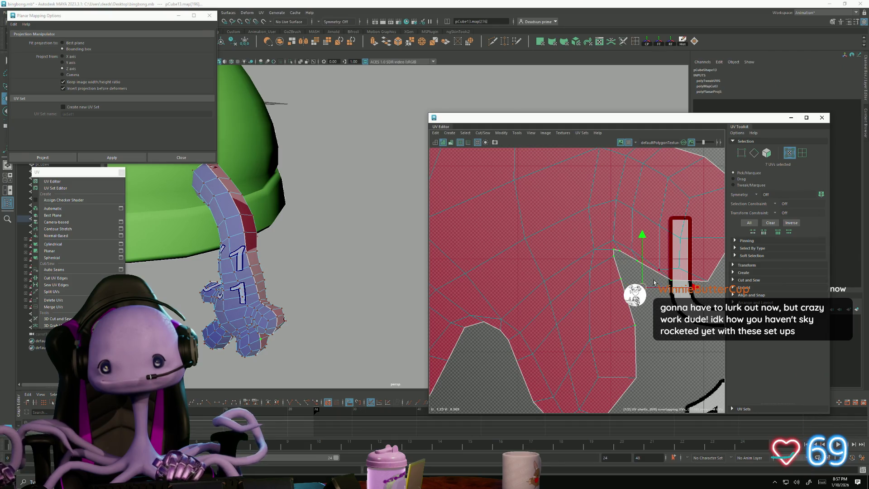
pyautogui.moveTo(642, 286); pyautogui.dragTo(636, 298)
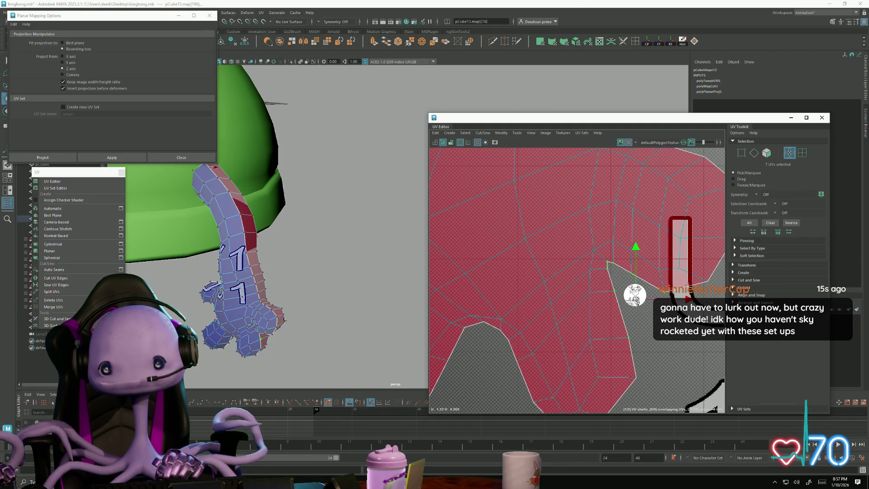
pyautogui.scroll(-4, 540, 335)
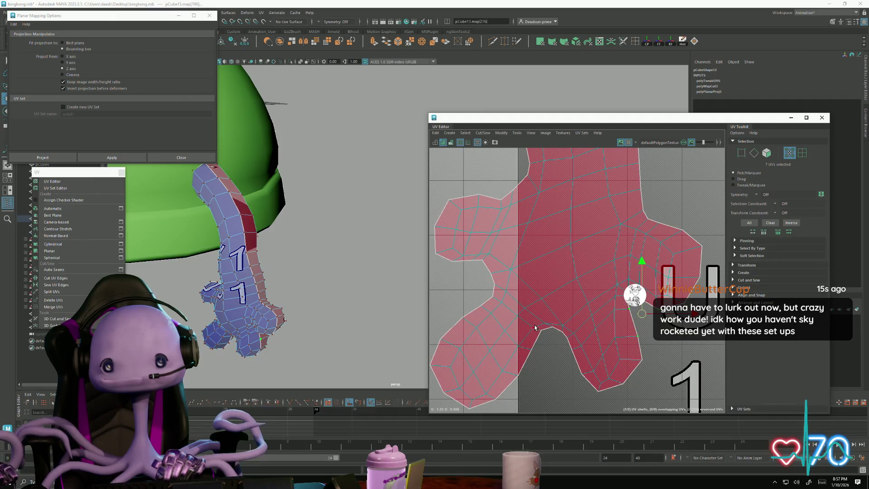
pyautogui.keyDown('shift'); pyautogui.click(569, 338); pyautogui.keyUp('shift')
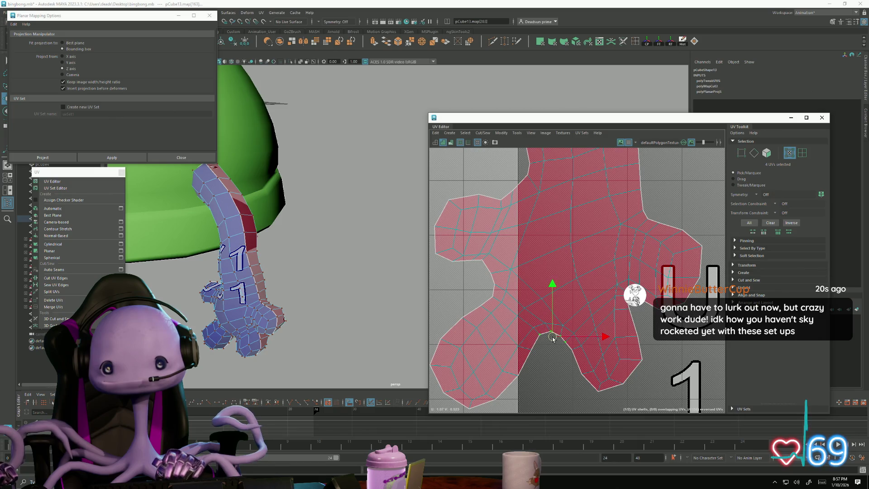
pyautogui.keyDown('alt'); pyautogui.moveTo(547, 319); pyautogui.dragTo(542, 347, button='middle'); pyautogui.keyUp('alt')
pyautogui.click(484, 294)
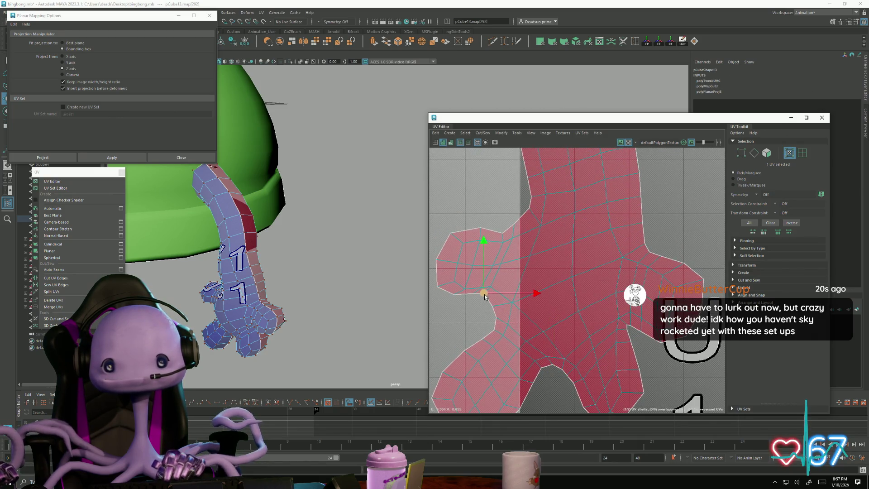
pyautogui.moveTo(472, 299); pyautogui.dragTo(472, 303)
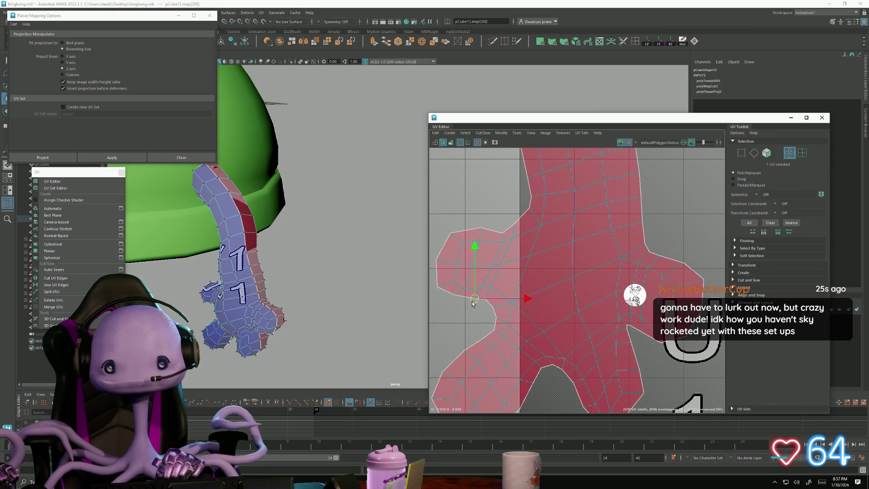
# Step: Select the entire red arm shell and frame it in view
pyautogui.doubleClick(451, 299)
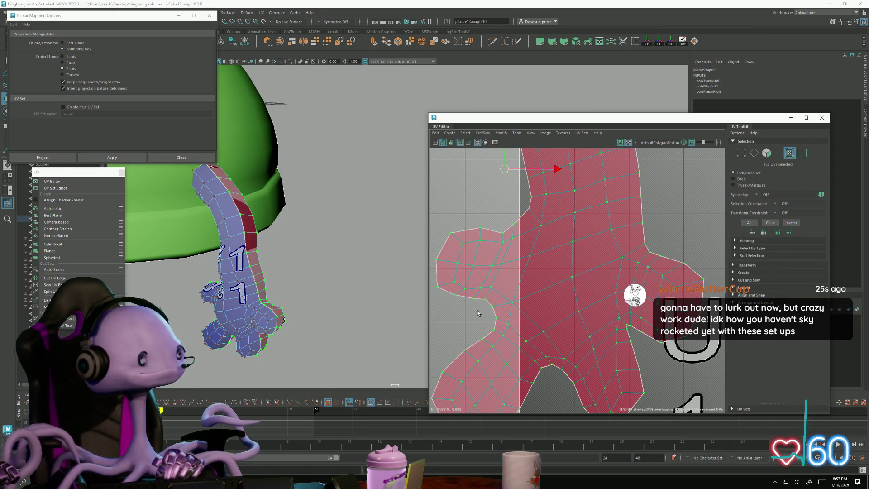
pyautogui.keyDown('alt'); pyautogui.moveTo(623, 335); pyautogui.dragTo(553, 343, button='middle'); pyautogui.keyUp('alt')
pyautogui.keyDown('alt'); pyautogui.moveTo(553, 342); pyautogui.dragTo(540, 337, button='right'); pyautogui.keyUp('alt')
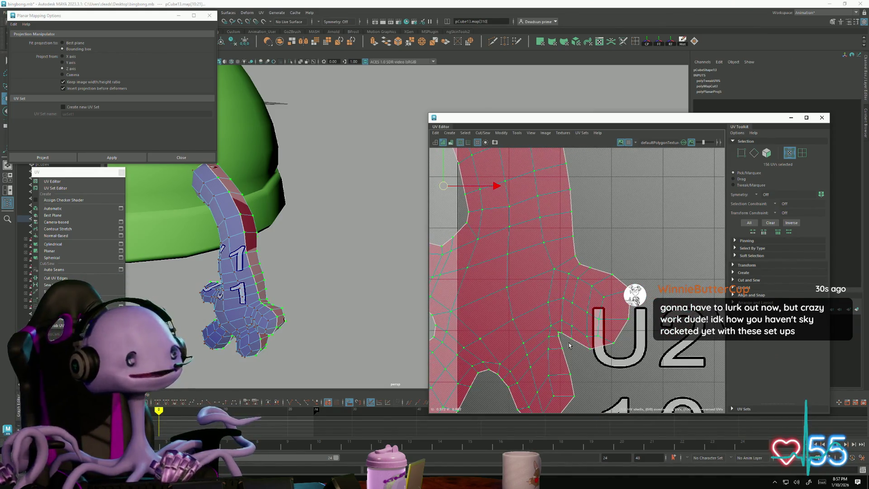
pyautogui.press('f')
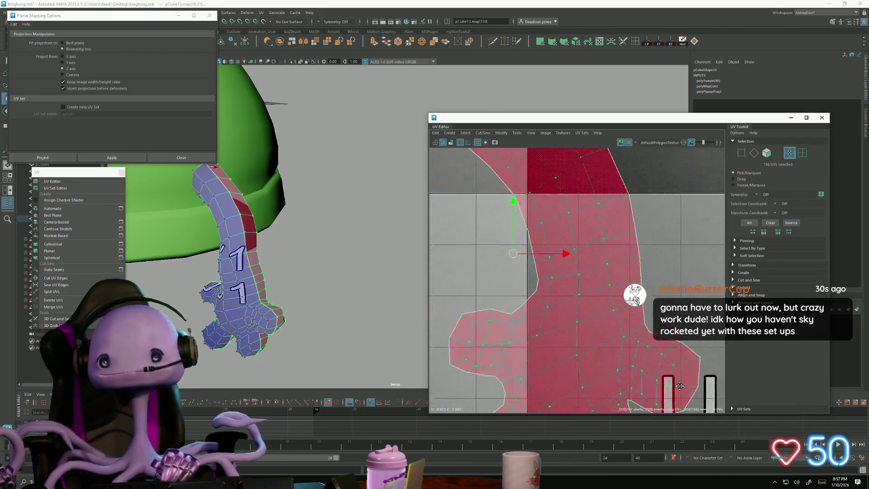
pyautogui.scroll(-2, 579, 330)
pyautogui.scroll(-3, 580, 330)
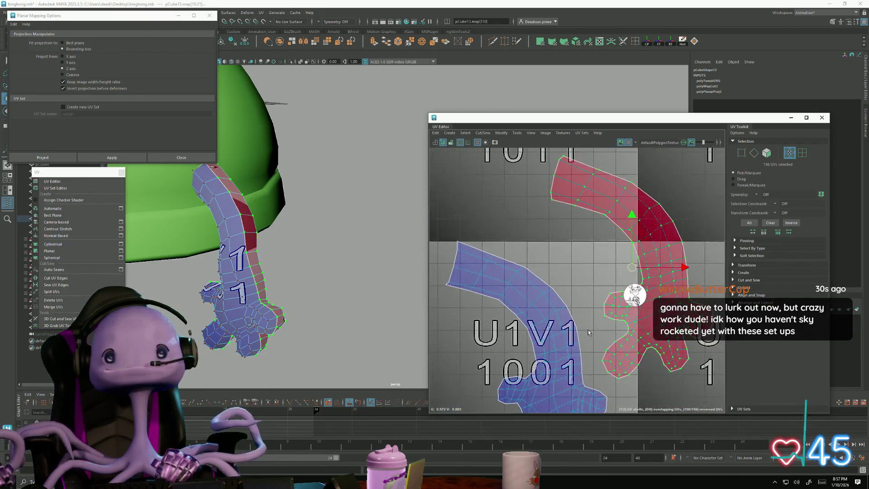
pyautogui.scroll(5, 520, 340)
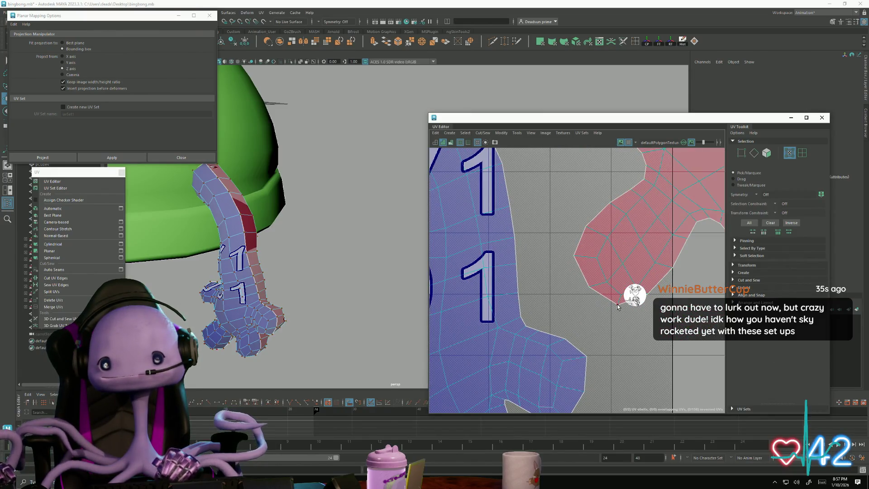
# Step: Pull the red shell's bottom tip down-right and select the neighbouring tip UVs
pyautogui.moveTo(619, 310); pyautogui.dragTo(617, 311)
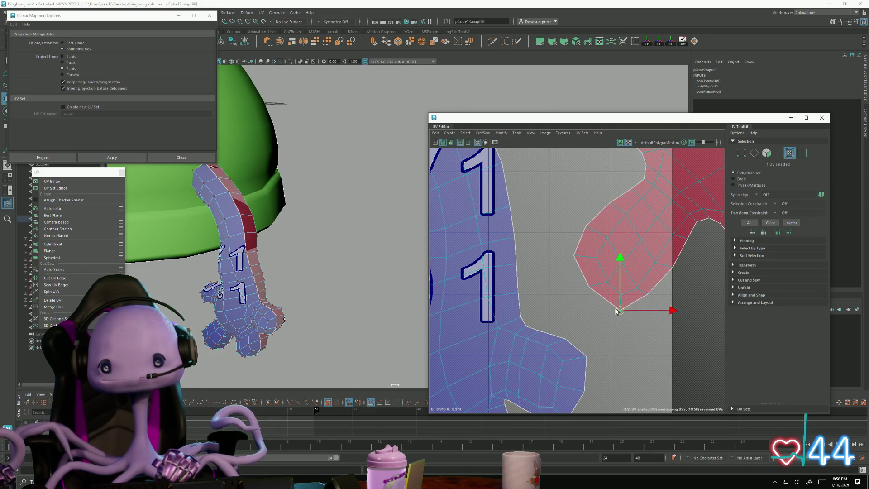
pyautogui.click(588, 294)
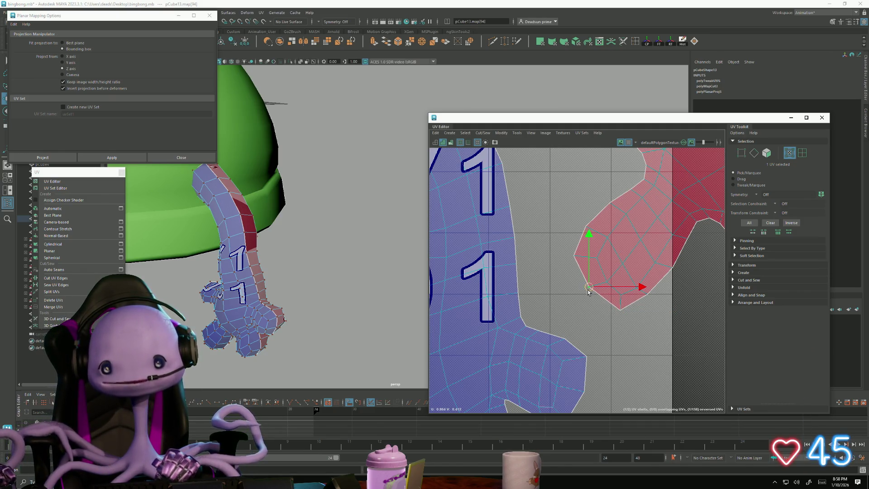
pyautogui.click(653, 297)
pyautogui.keyDown('alt'); pyautogui.moveTo(685, 245); pyautogui.dragTo(527, 270, button='middle'); pyautogui.keyUp('alt')
pyautogui.scroll(-3, 642, 307)
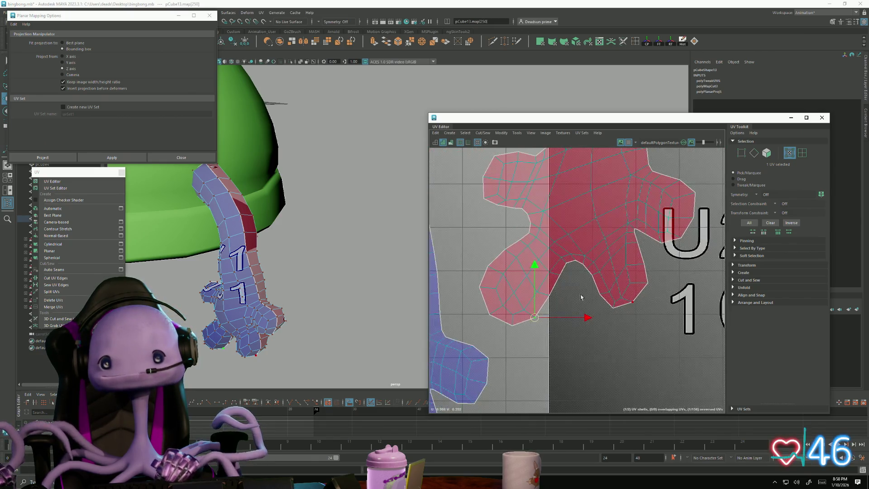
pyautogui.keyDown('alt'); pyautogui.moveTo(625, 270); pyautogui.dragTo(607, 312, button='middle'); pyautogui.keyUp('alt')
pyautogui.scroll(-5, 597, 296)
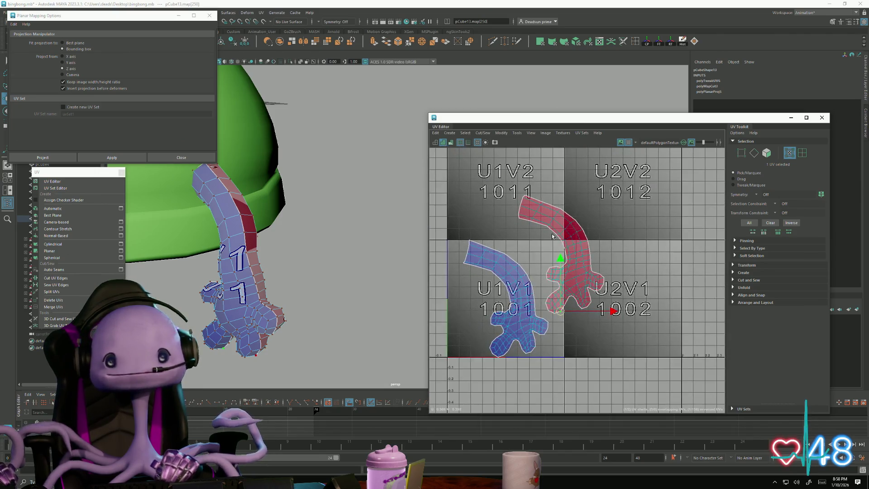
# Step: Flip the selected arm UV shell, rotate it and move it up into the tile
pyautogui.click(501, 132)
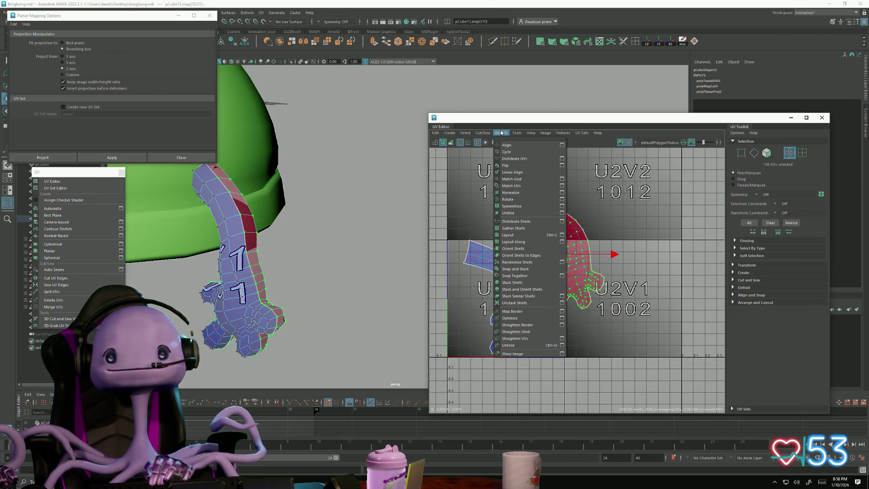
pyautogui.click(506, 165)
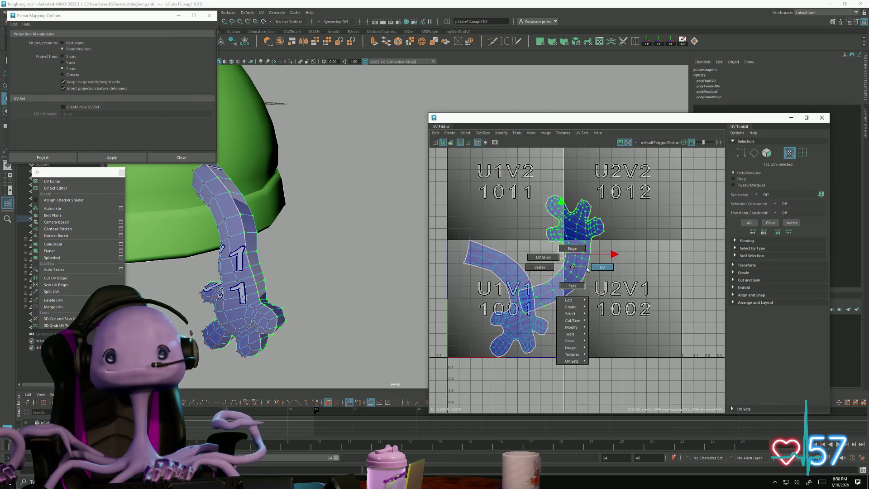
pyautogui.press('e')
pyautogui.moveTo(528, 292); pyautogui.dragTo(572, 302)
pyautogui.press('w')
pyautogui.moveTo(571, 259); pyautogui.dragTo(531, 243)
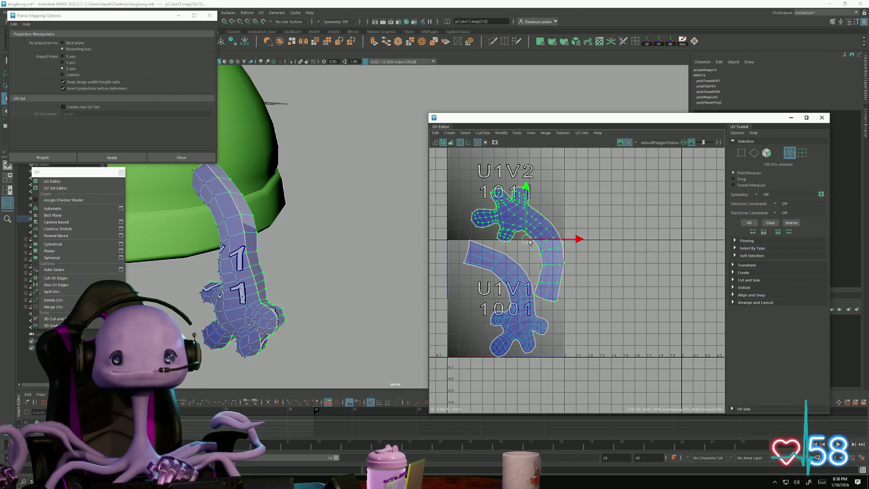
# Step: Add the lower arm shell and the other arm's shells to the UV selection
pyautogui.scroll(-5, 559, 292)
pyautogui.moveTo(314, 266)
pyautogui.keyDown('alt'); pyautogui.mouseDown()
pyautogui.moveTo(394, 307)
pyautogui.moveTo(209, 260)
pyautogui.moveTo(389, 290)
pyautogui.mouseUp(); pyautogui.keyUp('alt')
pyautogui.keyDown('shift'); pyautogui.moveTo(503, 265); pyautogui.dragTo(566, 326); pyautogui.keyUp('shift')
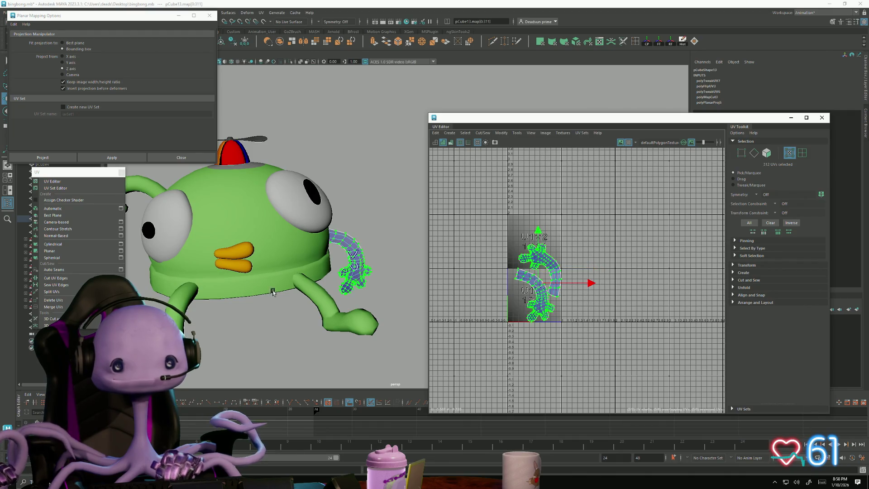
pyautogui.keyDown('alt'); pyautogui.moveTo(371, 235); pyautogui.dragTo(312, 232); pyautogui.keyUp('alt')
pyautogui.click(312, 233)
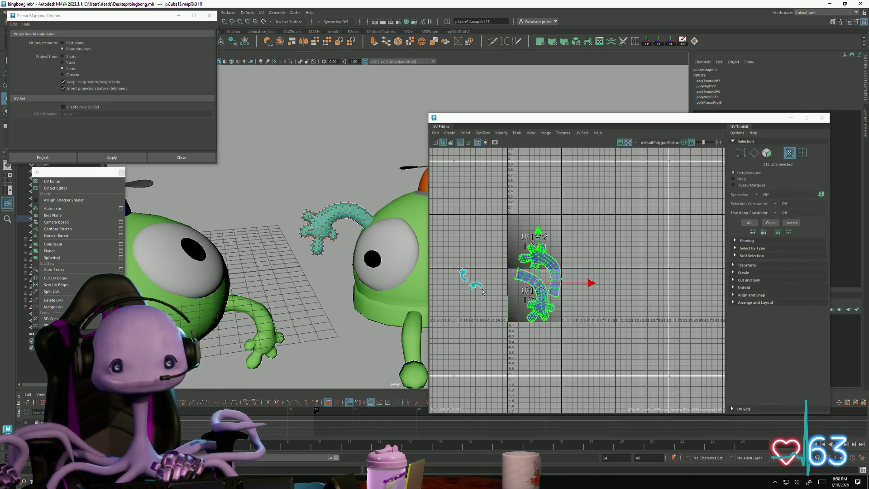
pyautogui.scroll(5, 569, 310)
pyautogui.moveTo(570, 310)
pyautogui.keyDown('alt'); pyautogui.mouseDown(button='middle')
pyautogui.moveTo(581, 316)
pyautogui.moveTo(545, 284)
pyautogui.moveTo(488, 273)
pyautogui.mouseUp(button='middle'); pyautogui.keyUp('alt')
# Step: Scale the selected arm shells down uniformly, rotate them and move them up-left
pyautogui.press('r')
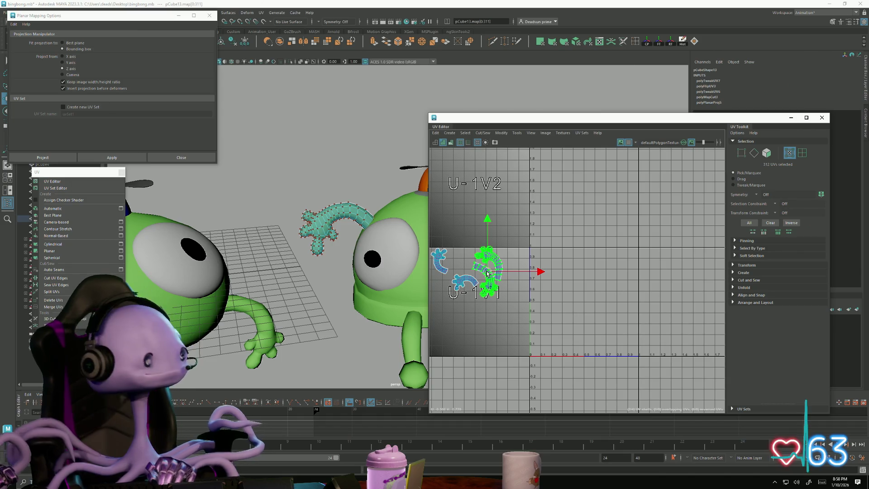
pyautogui.scroll(5, 487, 273)
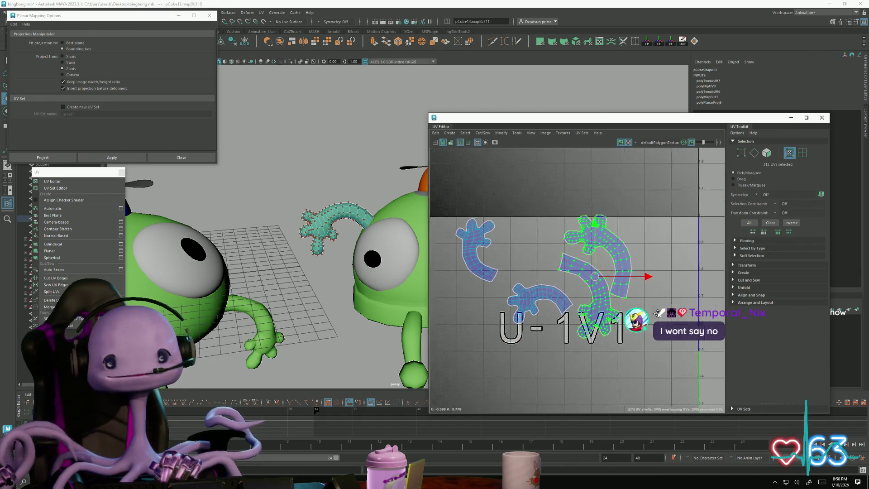
pyautogui.scroll(3, 618, 277)
pyautogui.moveTo(619, 266); pyautogui.dragTo(611, 268)
pyautogui.press('e')
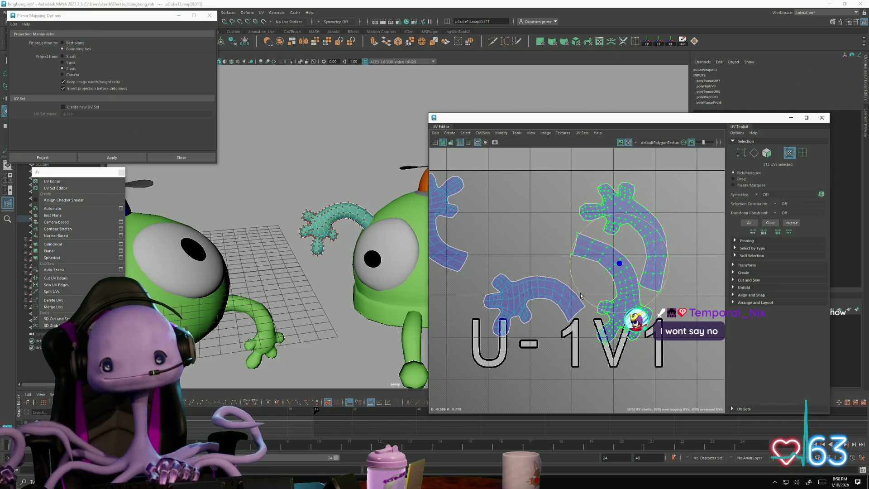
pyautogui.moveTo(580, 295); pyautogui.dragTo(602, 303)
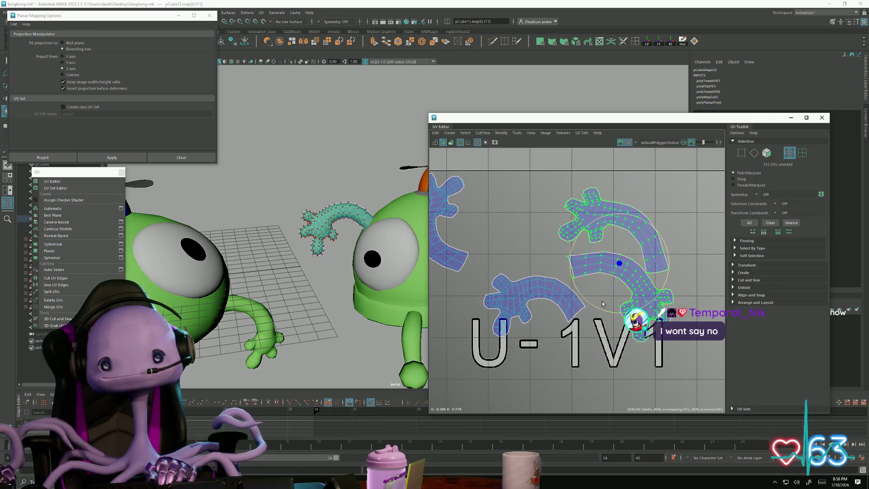
pyautogui.press('w')
pyautogui.moveTo(619, 263)
pyautogui.mouseDown()
pyautogui.moveTo(553, 243)
pyautogui.moveTo(560, 211)
pyautogui.mouseUp()
# Step: Rotate the shells flatter and set them beside the other arm shells in U-1V1
pyautogui.press('e')
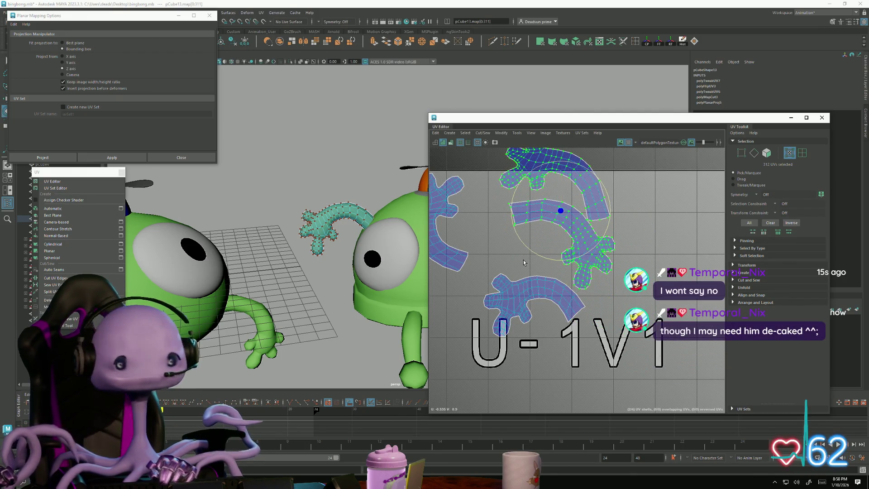
pyautogui.moveTo(540, 258); pyautogui.dragTo(572, 257)
pyautogui.press('w')
pyautogui.moveTo(557, 214); pyautogui.dragTo(534, 239)
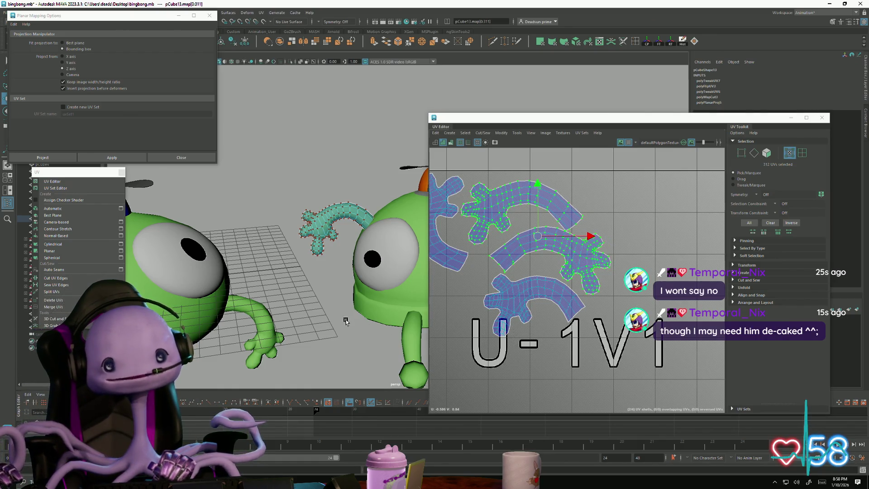
pyautogui.moveTo(366, 328)
pyautogui.keyDown('alt'); pyautogui.mouseDown()
pyautogui.moveTo(342, 309)
pyautogui.moveTo(433, 329)
pyautogui.moveTo(287, 316)
pyautogui.moveTo(316, 312)
pyautogui.moveTo(280, 306)
pyautogui.moveTo(204, 308)
pyautogui.moveTo(224, 318)
pyautogui.moveTo(279, 304)
pyautogui.moveTo(271, 296)
pyautogui.moveTo(163, 313)
pyautogui.moveTo(204, 312)
pyautogui.mouseUp(); pyautogui.keyUp('alt')
pyautogui.keyDown('alt'); pyautogui.moveTo(459, 328); pyautogui.dragTo(542, 356, button='middle'); pyautogui.keyUp('alt')
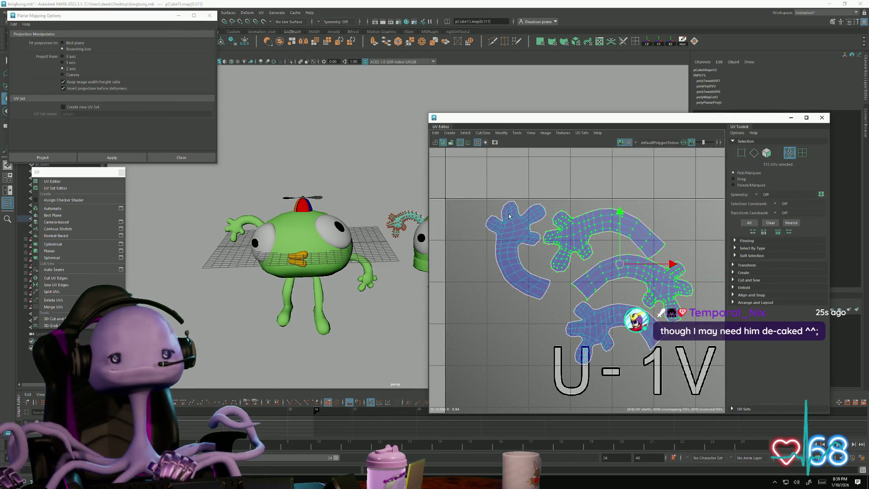
pyautogui.scroll(3, 550, 260)
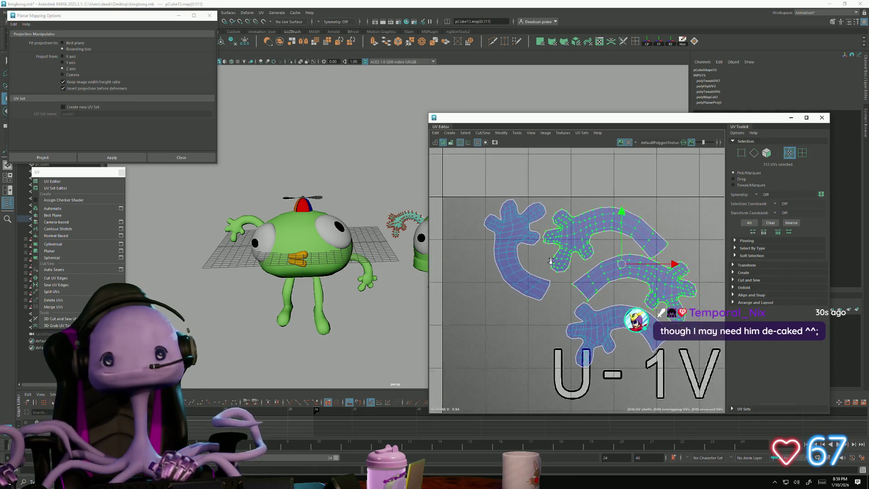
pyautogui.keyDown('alt'); pyautogui.moveTo(371, 272); pyautogui.dragTo(413, 288); pyautogui.keyUp('alt')
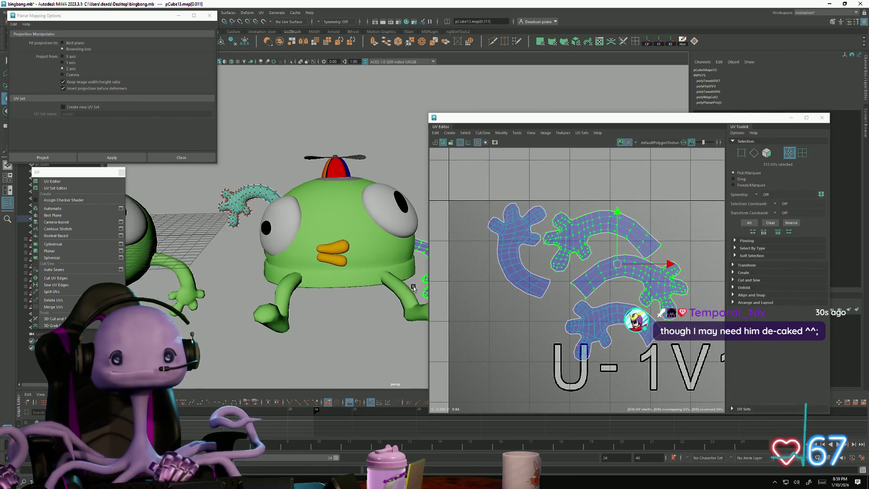
# Step: Select all 624 UVs of both arms and move their shells into the U-2V2 tile
pyautogui.click(281, 296)
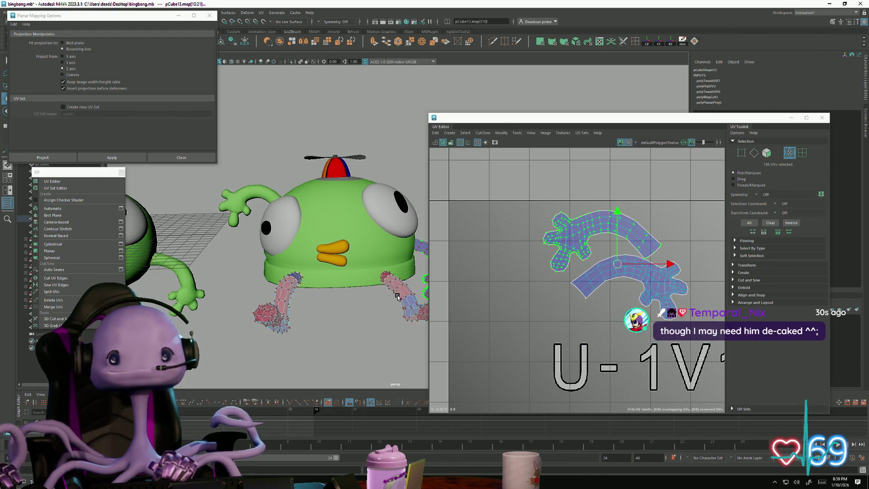
pyautogui.moveTo(569, 239); pyautogui.dragTo(537, 187, button='right')
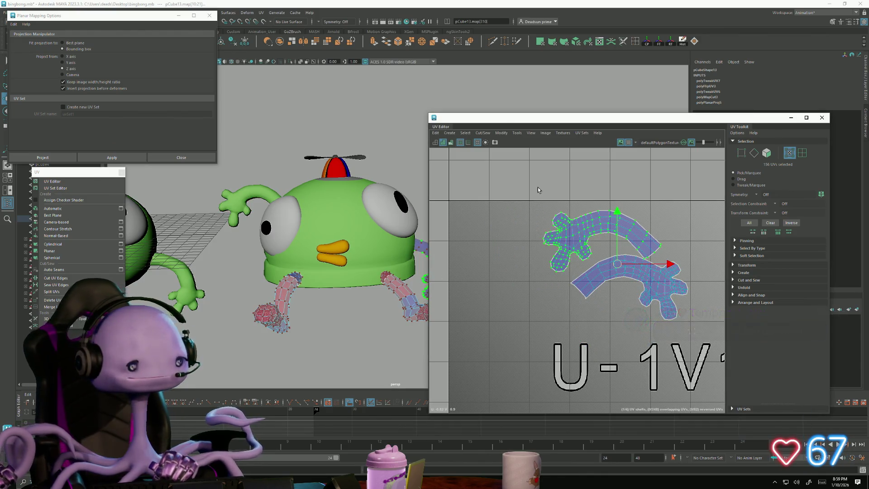
pyautogui.click(571, 248)
pyautogui.click(243, 193)
pyautogui.keyDown('alt'); pyautogui.moveTo(379, 236); pyautogui.dragTo(284, 240); pyautogui.keyUp('alt')
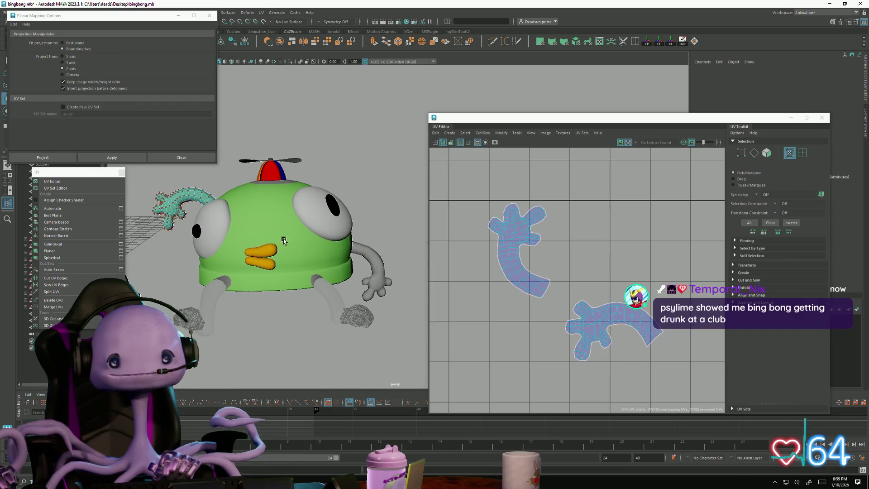
pyautogui.click(384, 268)
pyautogui.scroll(-3, 516, 265)
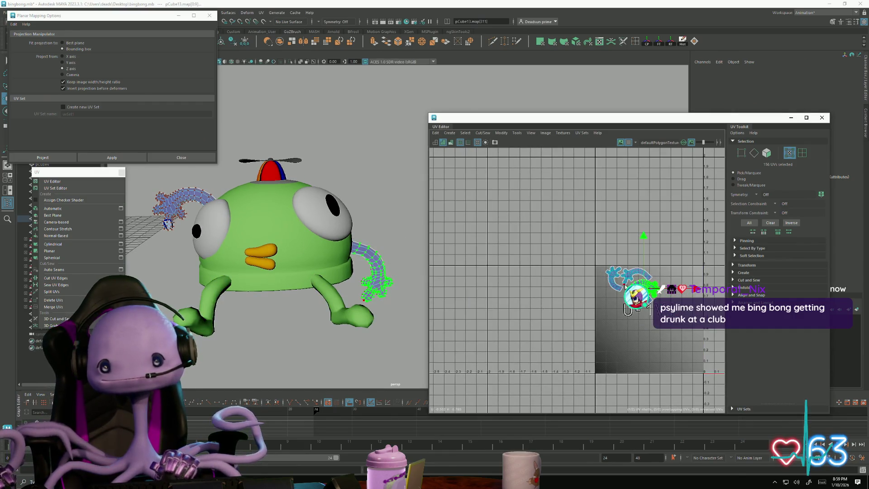
pyautogui.moveTo(657, 329)
pyautogui.mouseDown()
pyautogui.moveTo(605, 264)
pyautogui.moveTo(606, 273)
pyautogui.moveTo(548, 264)
pyautogui.moveTo(569, 243)
pyautogui.mouseUp()
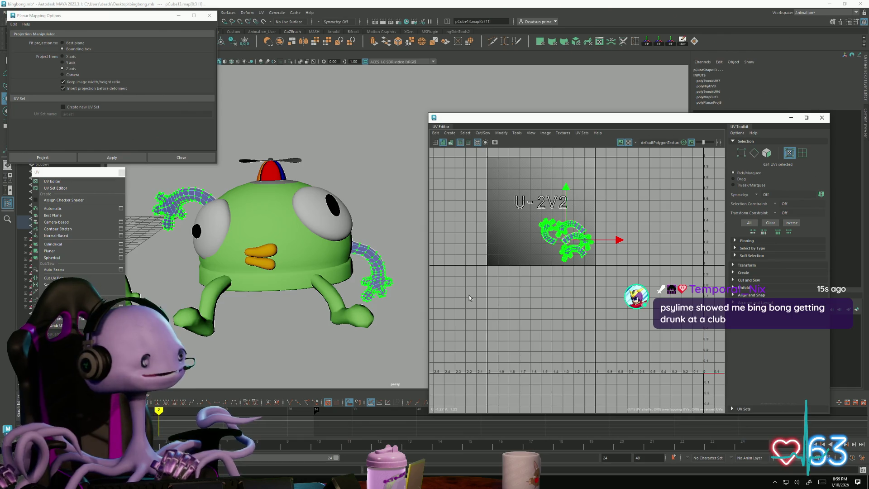
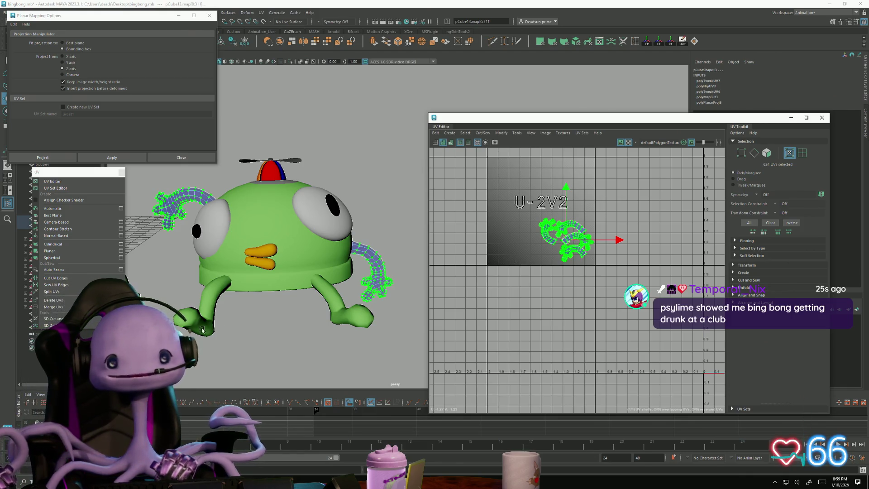
# Step: Clear the arm selection and switch the eye shell back to object mode
pyautogui.moveTo(202, 330)
pyautogui.keyDown('alt'); pyautogui.mouseDown(button='middle')
pyautogui.moveTo(252, 310)
pyautogui.moveTo(293, 221)
pyautogui.mouseUp(button='middle'); pyautogui.keyUp('alt')
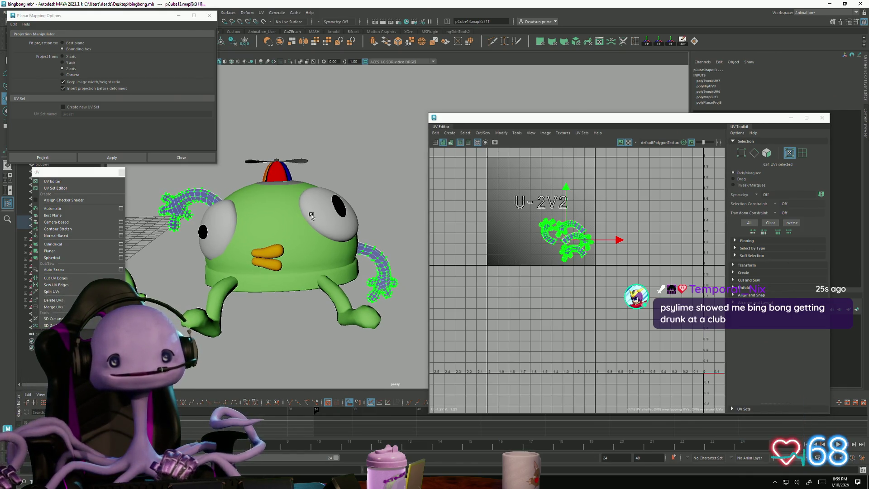
pyautogui.click(311, 215)
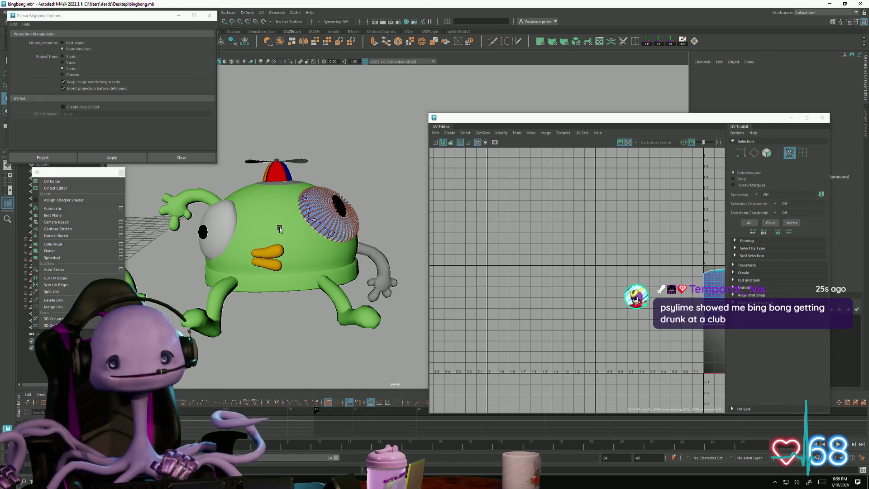
pyautogui.scroll(5, 272, 254)
pyautogui.moveTo(254, 309)
pyautogui.keyDown('alt'); pyautogui.mouseDown(button='middle')
pyautogui.moveTo(310, 305)
pyautogui.moveTo(272, 276)
pyautogui.moveTo(223, 258)
pyautogui.moveTo(252, 320)
pyautogui.moveTo(291, 314)
pyautogui.moveTo(326, 289)
pyautogui.mouseUp(button='middle'); pyautogui.keyUp('alt')
pyautogui.click(316, 227)
pyautogui.keyDown('alt'); pyautogui.moveTo(316, 226); pyautogui.dragTo(301, 247, button='middle'); pyautogui.keyUp('alt')
pyautogui.scroll(-3, 301, 247)
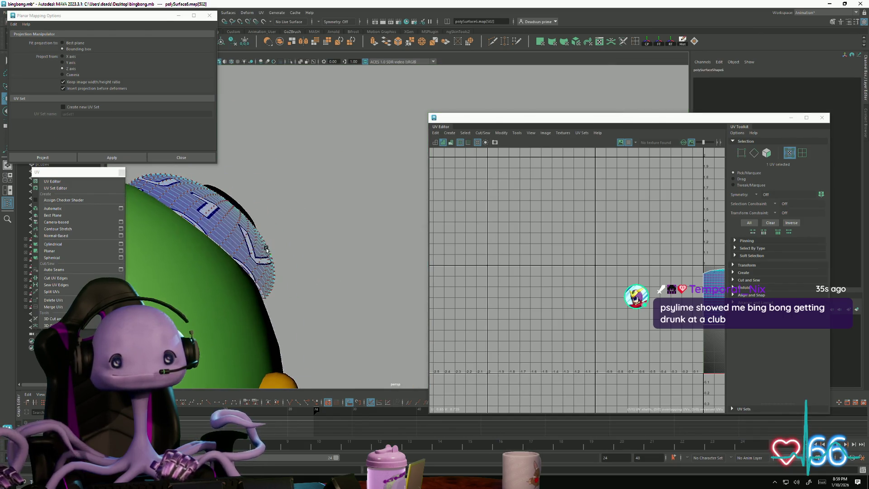
pyautogui.moveTo(235, 236); pyautogui.dragTo(262, 226, button='right')
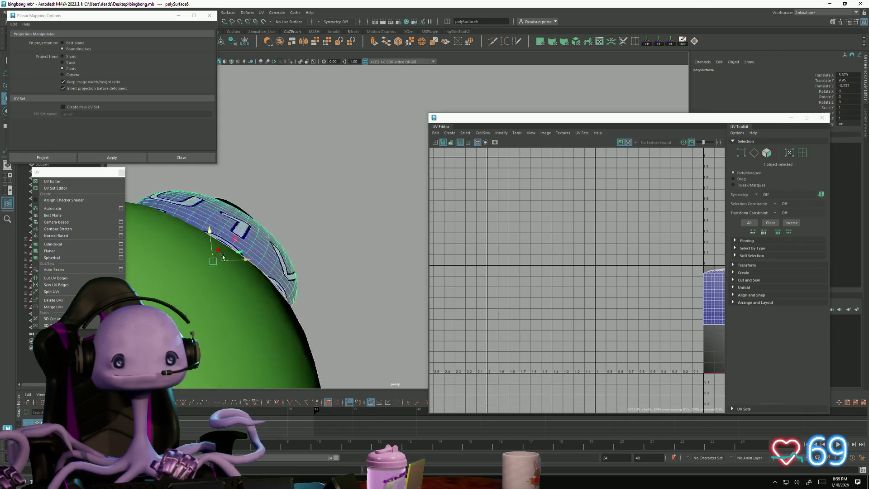
# Step: Deselect everything, minimize the UV Editor and close the Planar Mapping Options
pyautogui.scroll(5, 293, 307)
pyautogui.scroll(3, 294, 310)
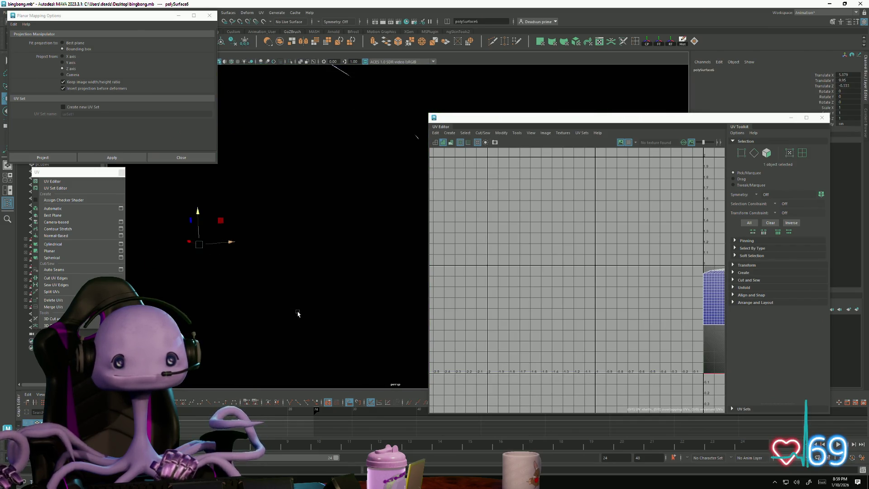
pyautogui.scroll(-4, 241, 293)
pyautogui.scroll(3, 257, 286)
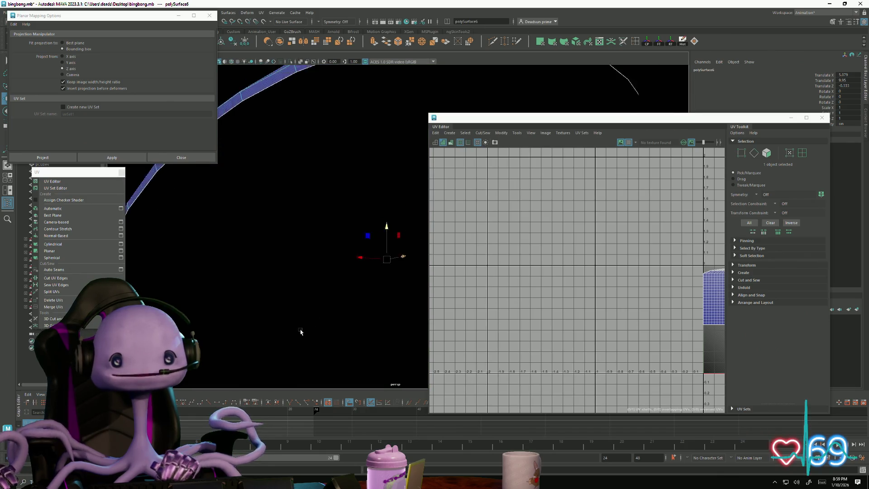
pyautogui.scroll(-5, 252, 314)
pyautogui.scroll(-5, 201, 291)
pyautogui.scroll(2, 203, 291)
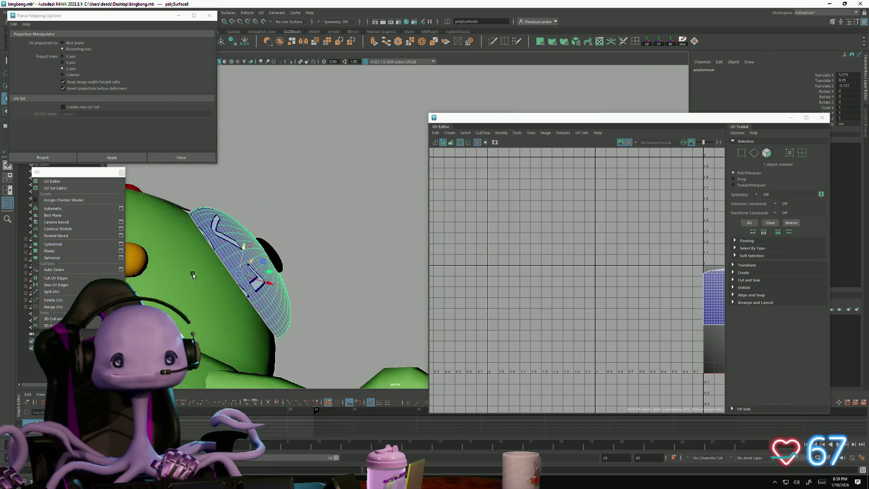
pyautogui.keyDown('alt'); pyautogui.moveTo(204, 291); pyautogui.dragTo(240, 235); pyautogui.keyUp('alt')
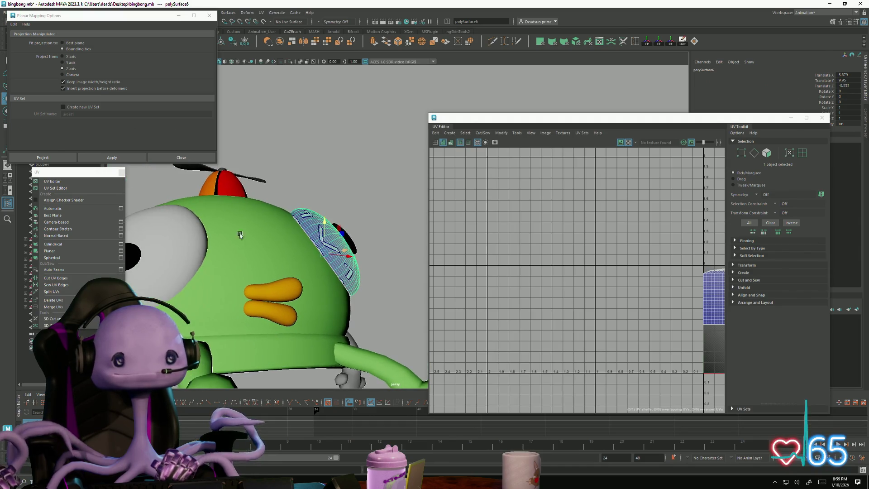
pyautogui.click(339, 195)
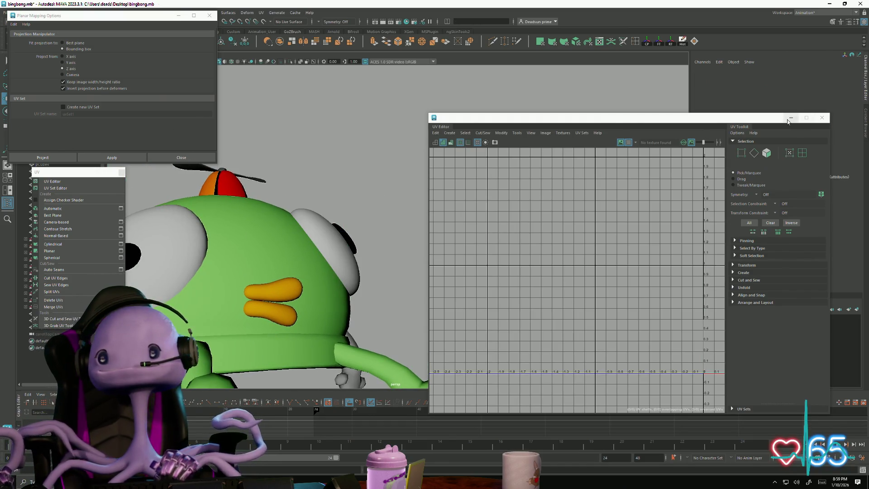
pyautogui.click(790, 119)
pyautogui.click(181, 157)
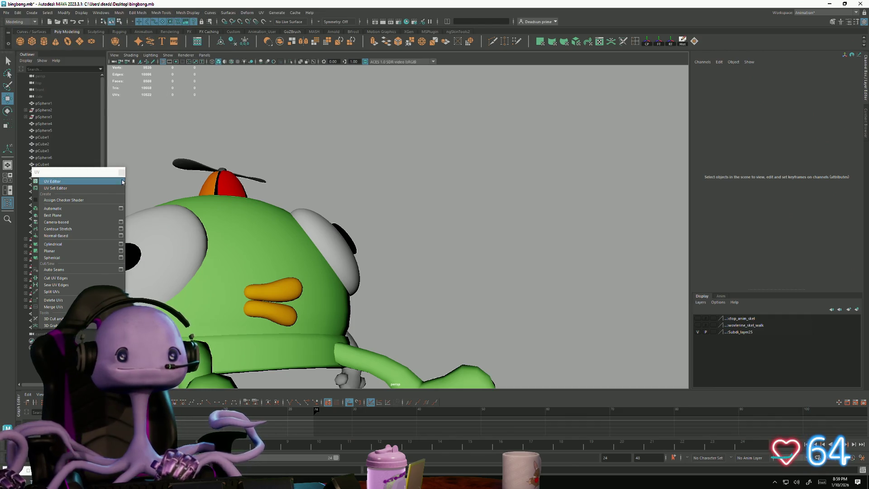
# Step: Select the eye shell (polySurface6) together with its pupil
pyautogui.click(119, 174)
pyautogui.moveTo(163, 190)
pyautogui.keyDown('alt'); pyautogui.mouseDown(button='right')
pyautogui.moveTo(363, 295)
pyautogui.moveTo(462, 252)
pyautogui.moveTo(488, 215)
pyautogui.mouseUp(button='right'); pyautogui.keyUp('alt')
pyautogui.keyDown('alt'); pyautogui.moveTo(488, 215); pyautogui.dragTo(427, 227); pyautogui.keyUp('alt')
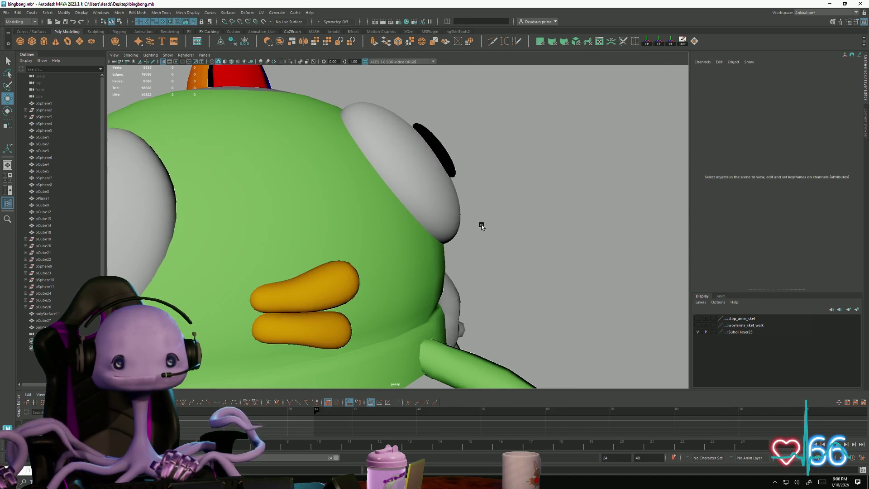
pyautogui.click(437, 145)
pyautogui.click(438, 145)
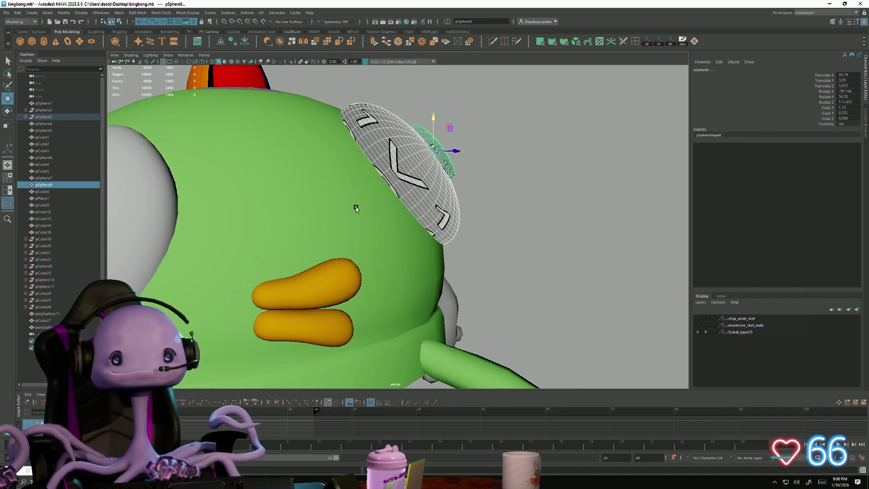
pyautogui.click(355, 208)
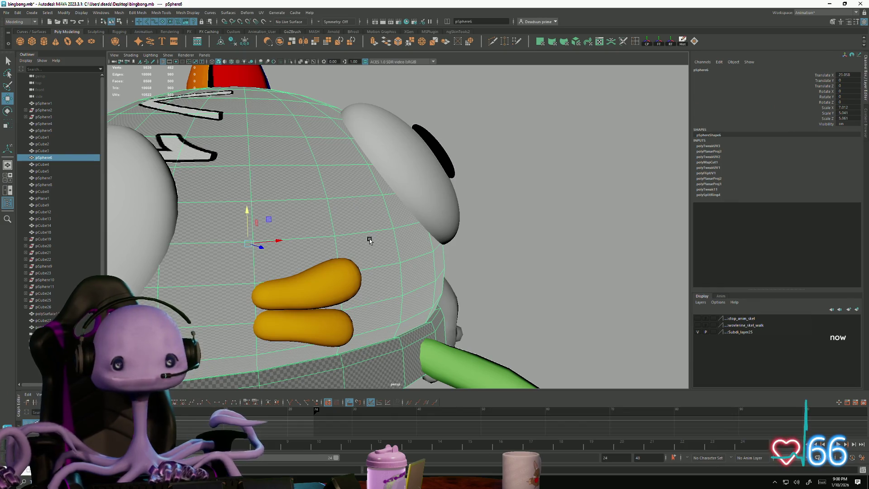
pyautogui.click(447, 229)
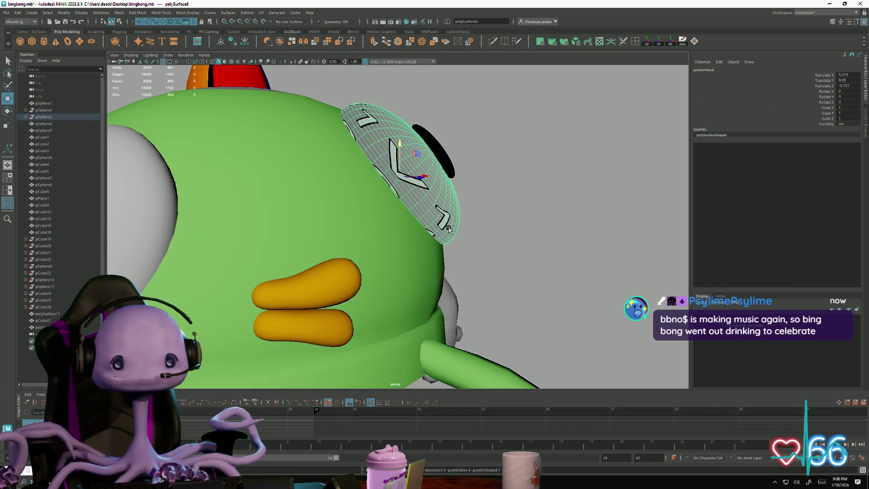
pyautogui.click(442, 160)
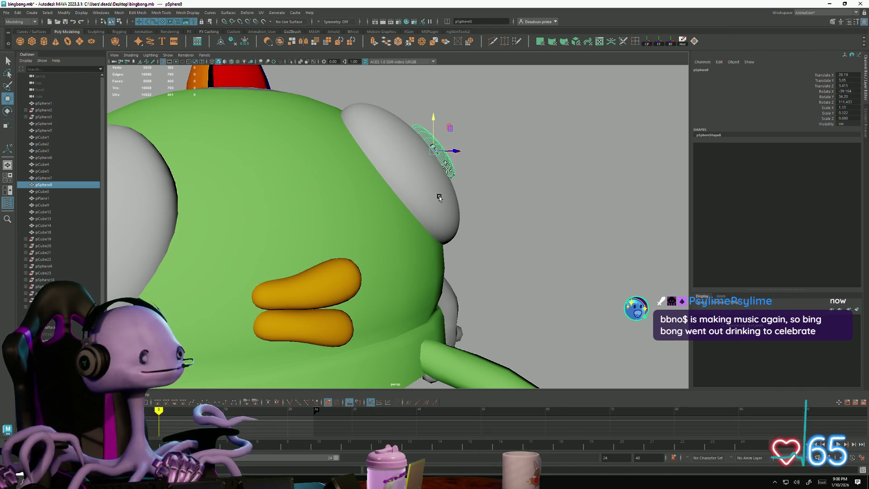
pyautogui.keyDown('shift'); pyautogui.click(439, 197); pyautogui.keyUp('shift')
# Step: Move the eye shell slightly left and down, switch to Rotate, then select the grey arm
pyautogui.keyDown('alt'); pyautogui.moveTo(437, 202); pyautogui.dragTo(447, 192); pyautogui.keyUp('alt')
pyautogui.moveTo(467, 187)
pyautogui.keyDown('alt'); pyautogui.mouseDown()
pyautogui.moveTo(542, 213)
pyautogui.moveTo(530, 246)
pyautogui.moveTo(525, 231)
pyautogui.mouseUp(); pyautogui.keyUp('alt')
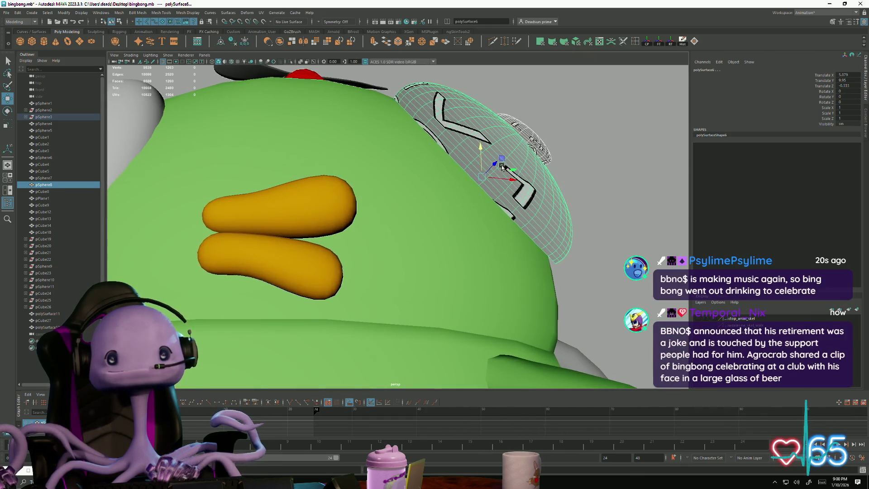
pyautogui.moveTo(510, 179)
pyautogui.mouseDown()
pyautogui.moveTo(345, 217)
pyautogui.moveTo(480, 313)
pyautogui.moveTo(421, 300)
pyautogui.moveTo(409, 288)
pyautogui.moveTo(374, 314)
pyautogui.moveTo(398, 290)
pyautogui.moveTo(442, 307)
pyautogui.moveTo(387, 297)
pyautogui.moveTo(415, 291)
pyautogui.moveTo(410, 271)
pyautogui.moveTo(415, 294)
pyautogui.moveTo(399, 258)
pyautogui.mouseUp()
pyautogui.press('e')
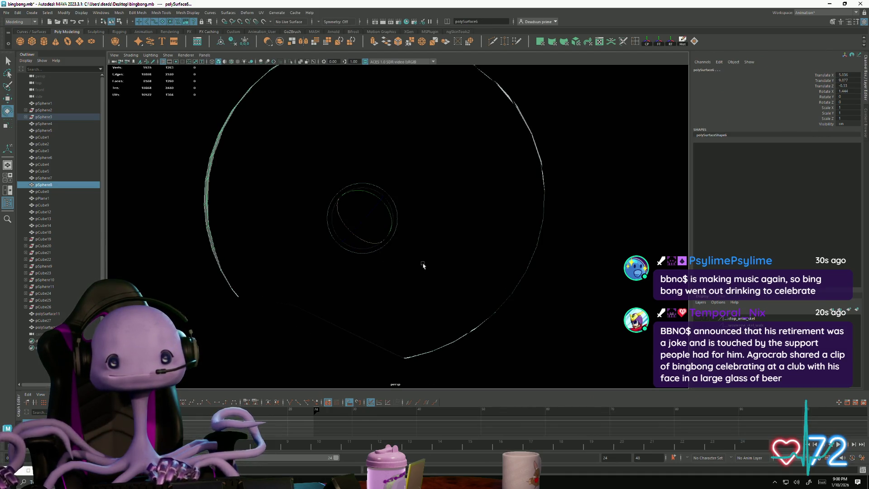
pyautogui.moveTo(422, 264)
pyautogui.keyDown('alt'); pyautogui.mouseDown()
pyautogui.moveTo(378, 252)
pyautogui.moveTo(342, 314)
pyautogui.moveTo(357, 317)
pyautogui.moveTo(293, 274)
pyautogui.moveTo(384, 262)
pyautogui.moveTo(219, 277)
pyautogui.moveTo(444, 269)
pyautogui.mouseUp(); pyautogui.keyUp('alt')
pyautogui.click(462, 268)
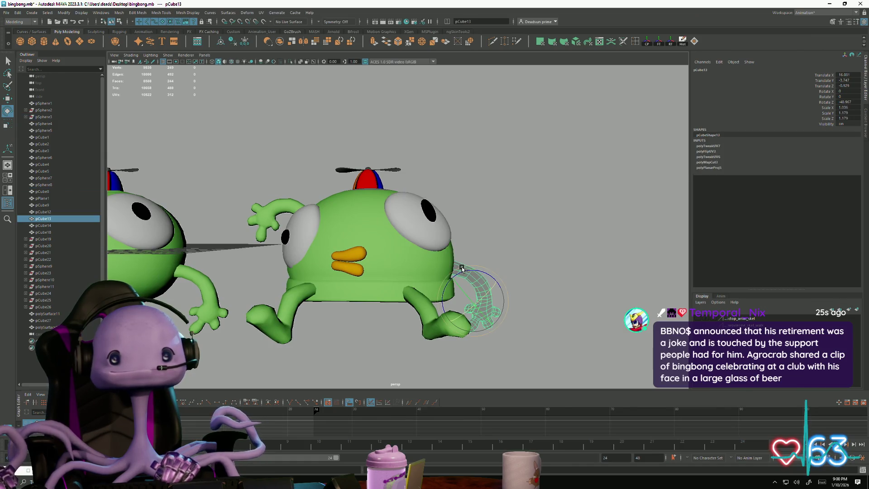
# Step: Assign the existing BingBongGreen material to the grey arm
pyautogui.rightClick(462, 268)
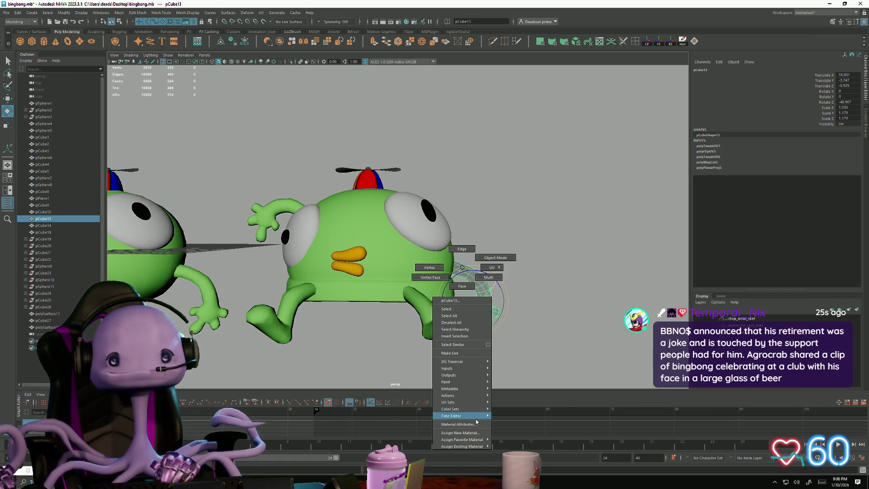
pyautogui.moveTo(477, 448)
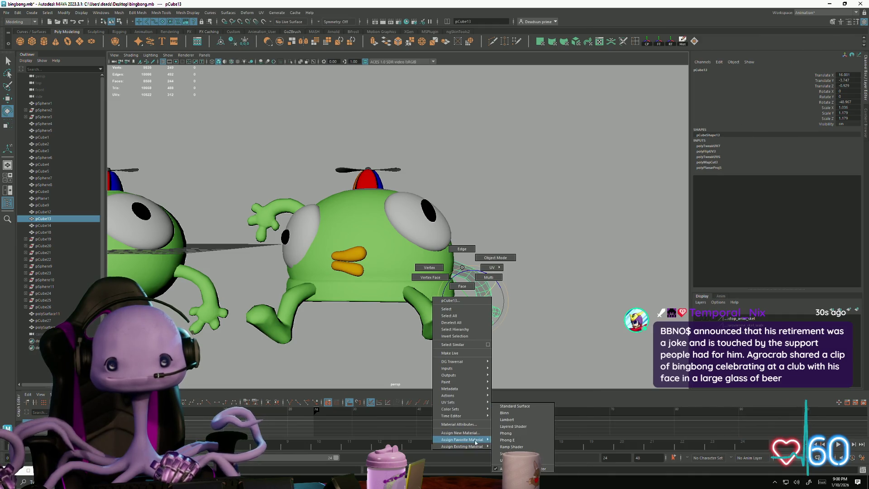
pyautogui.click(514, 405)
pyautogui.click(555, 324)
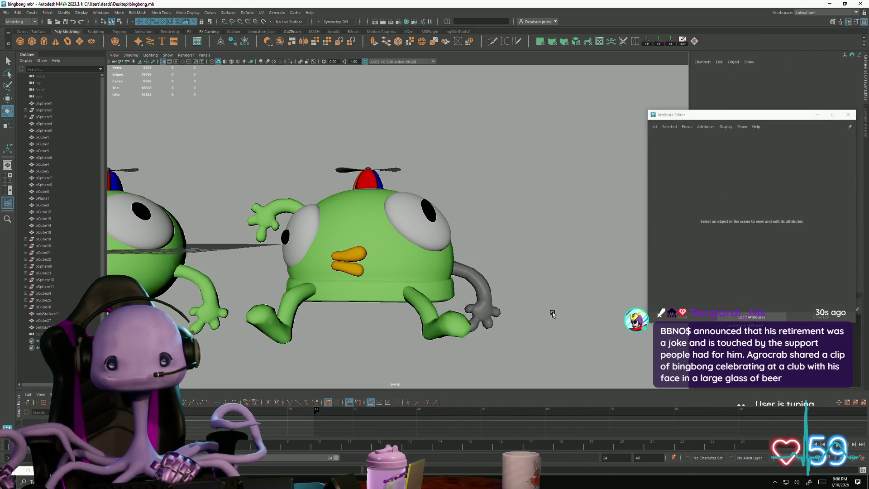
pyautogui.click(476, 277)
pyautogui.rightClick(477, 275)
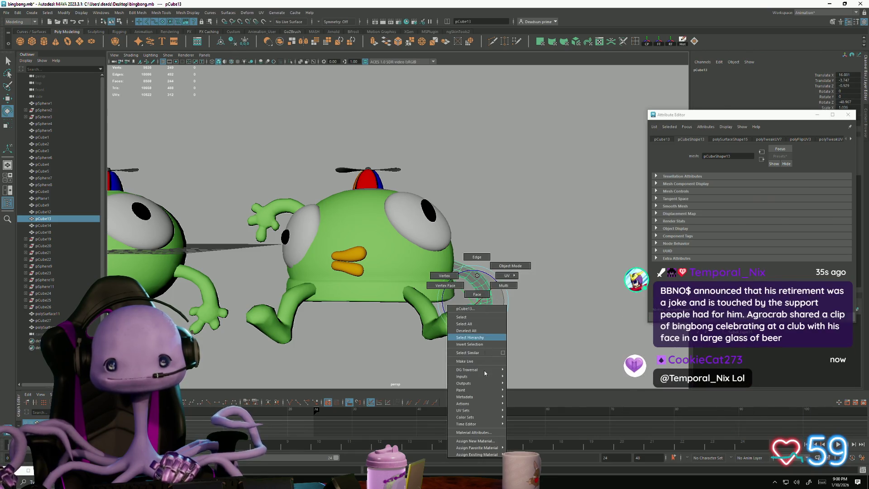
pyautogui.moveTo(496, 449)
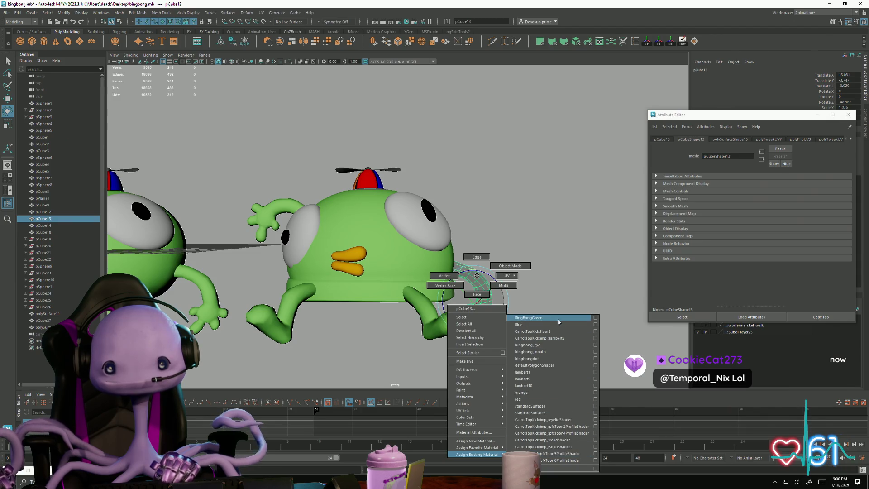
pyautogui.click(558, 319)
pyautogui.click(550, 267)
# Step: Assign the Blue material to a face on top of the head, then return the body to object mode
pyautogui.moveTo(550, 267)
pyautogui.keyDown('alt'); pyautogui.mouseDown()
pyautogui.moveTo(543, 297)
pyautogui.moveTo(550, 294)
pyautogui.moveTo(498, 290)
pyautogui.moveTo(452, 253)
pyautogui.mouseUp(); pyautogui.keyUp('alt')
pyautogui.scroll(5, 368, 229)
pyautogui.click(261, 155)
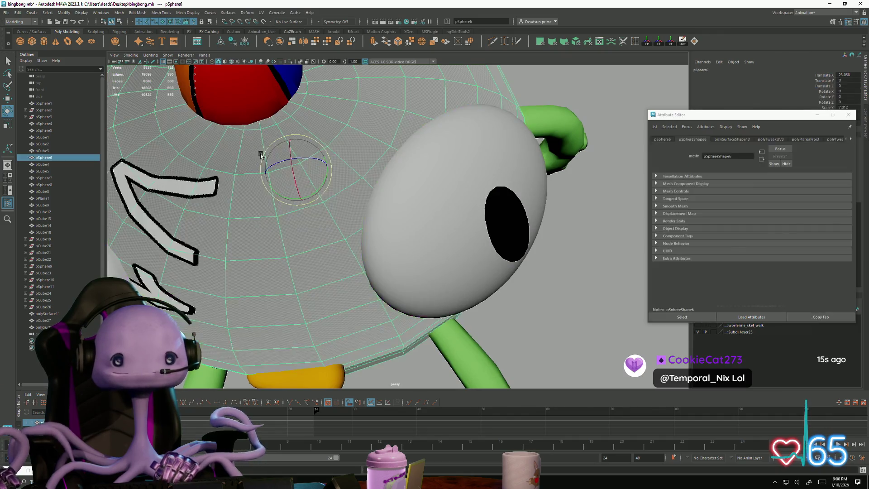
pyautogui.press('f')
pyautogui.moveTo(317, 216); pyautogui.dragTo(306, 217, button='right')
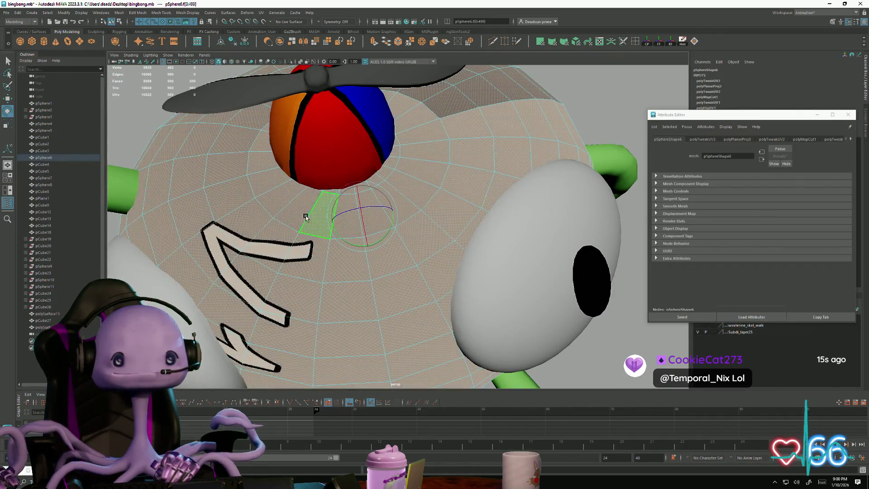
pyautogui.rightClick(325, 263)
pyautogui.moveTo(347, 443)
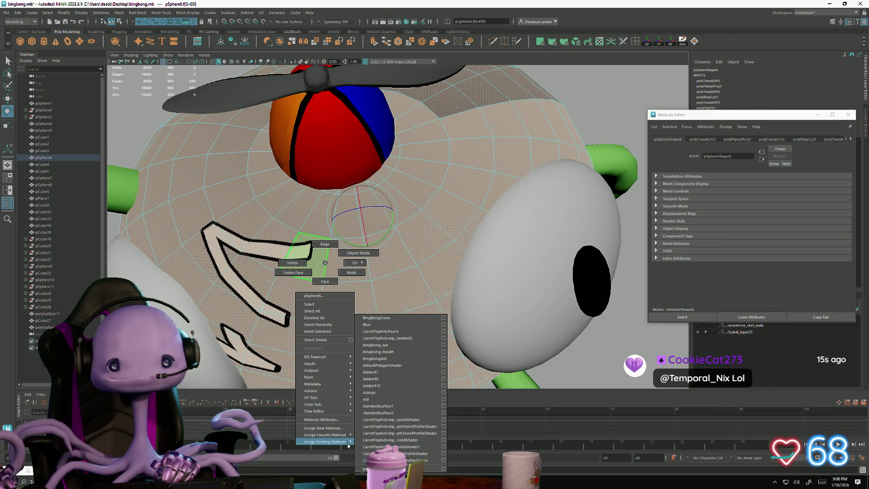
pyautogui.click(399, 324)
pyautogui.scroll(-5, 407, 320)
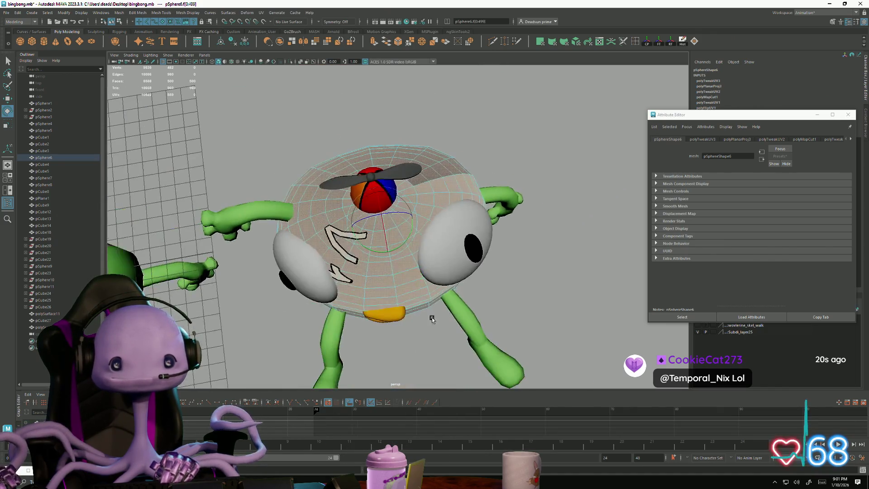
pyautogui.click(453, 271)
pyautogui.moveTo(452, 272)
pyautogui.keyDown('alt'); pyautogui.mouseDown()
pyautogui.moveTo(465, 260)
pyautogui.moveTo(469, 271)
pyautogui.moveTo(492, 247)
pyautogui.moveTo(483, 245)
pyautogui.moveTo(482, 286)
pyautogui.moveTo(458, 297)
pyautogui.moveTo(474, 306)
pyautogui.mouseUp(); pyautogui.keyUp('alt')
pyautogui.moveTo(398, 223); pyautogui.dragTo(478, 164, button='right')
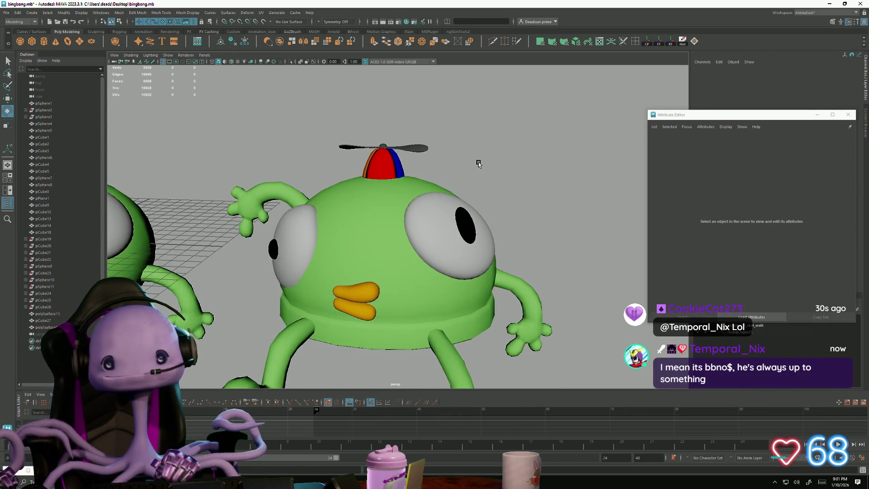
# Step: Select the limb mesh pCube27 and switch it to edge selection
pyautogui.click(443, 221)
pyautogui.moveTo(300, 331)
pyautogui.keyDown('alt'); pyautogui.mouseDown()
pyautogui.moveTo(356, 307)
pyautogui.moveTo(344, 289)
pyautogui.moveTo(330, 316)
pyautogui.moveTo(341, 326)
pyautogui.moveTo(338, 301)
pyautogui.moveTo(332, 313)
pyautogui.moveTo(268, 314)
pyautogui.moveTo(255, 265)
pyautogui.mouseUp(); pyautogui.keyUp('alt')
pyautogui.moveTo(255, 265)
pyautogui.keyDown('alt'); pyautogui.mouseDown(button='right')
pyautogui.moveTo(246, 258)
pyautogui.moveTo(325, 254)
pyautogui.moveTo(460, 294)
pyautogui.mouseUp(button='right'); pyautogui.keyUp('alt')
pyautogui.click(460, 294)
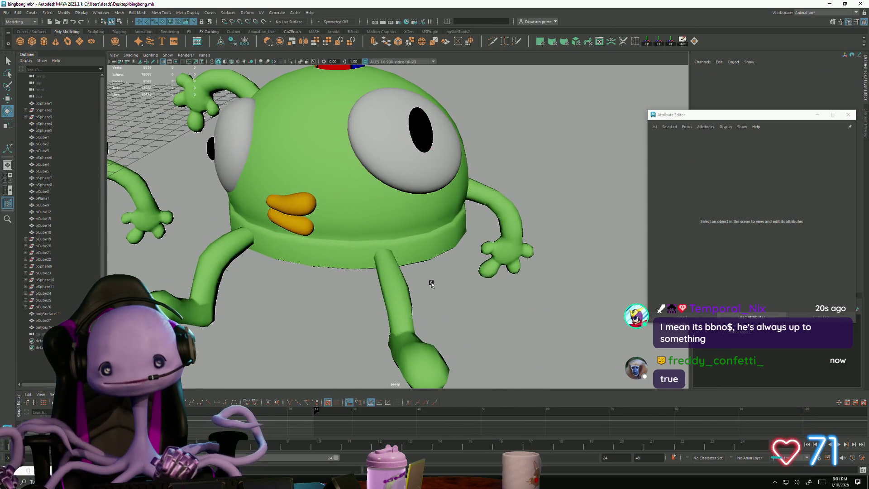
pyautogui.moveTo(461, 295)
pyautogui.keyDown('alt'); pyautogui.mouseDown()
pyautogui.moveTo(436, 288)
pyautogui.moveTo(414, 254)
pyautogui.moveTo(438, 314)
pyautogui.mouseUp(); pyautogui.keyUp('alt')
pyautogui.click(436, 288)
pyautogui.keyDown('alt'); pyautogui.moveTo(438, 314); pyautogui.dragTo(539, 357, button='right'); pyautogui.keyUp('alt')
pyautogui.moveTo(540, 357)
pyautogui.keyDown('alt'); pyautogui.mouseDown()
pyautogui.moveTo(442, 304)
pyautogui.moveTo(475, 341)
pyautogui.moveTo(459, 321)
pyautogui.mouseUp(); pyautogui.keyUp('alt')
pyautogui.moveTo(450, 315); pyautogui.dragTo(450, 277, button='right')
# Step: Build the arm seam selection, adding upper-arm edges and dropping stray ones near the hand
pyautogui.click(450, 312)
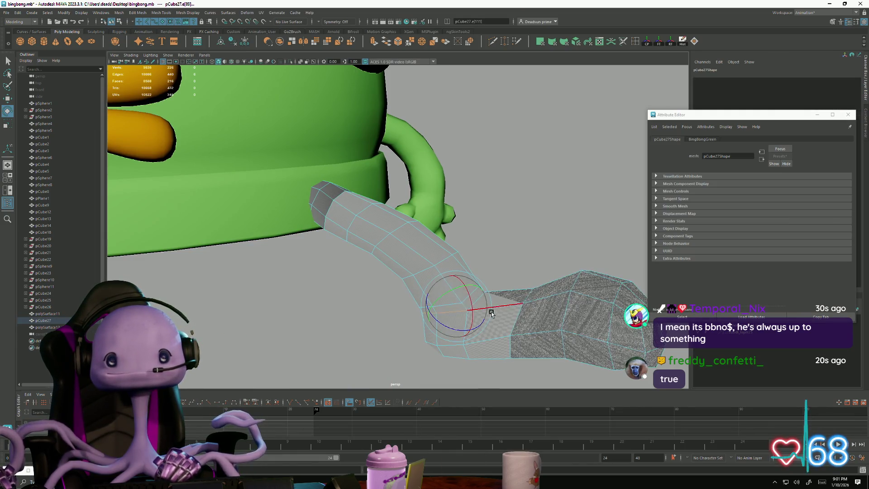
pyautogui.moveTo(491, 313)
pyautogui.keyDown('alt'); pyautogui.mouseDown()
pyautogui.moveTo(382, 341)
pyautogui.moveTo(467, 387)
pyautogui.moveTo(457, 346)
pyautogui.moveTo(430, 329)
pyautogui.moveTo(368, 345)
pyautogui.moveTo(465, 281)
pyautogui.moveTo(428, 364)
pyautogui.moveTo(380, 368)
pyautogui.moveTo(380, 351)
pyautogui.moveTo(326, 335)
pyautogui.moveTo(323, 297)
pyautogui.mouseUp(); pyautogui.keyUp('alt')
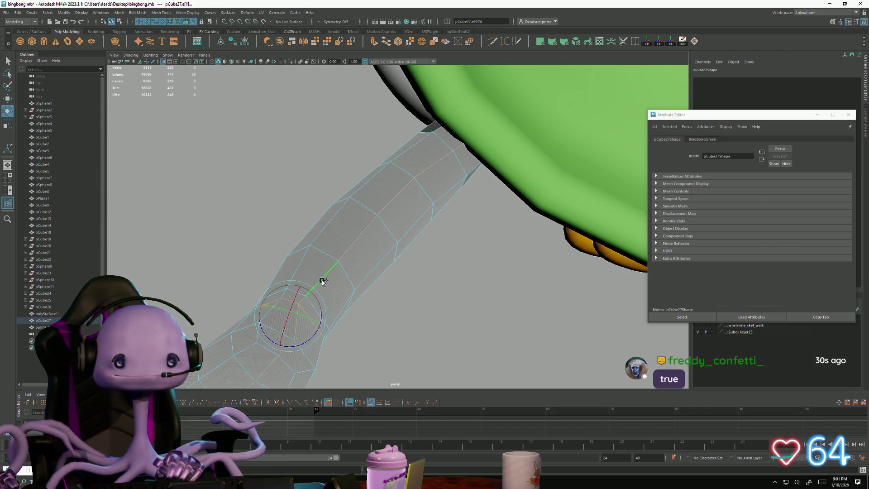
pyautogui.moveTo(307, 333)
pyautogui.keyDown('alt'); pyautogui.mouseDown()
pyautogui.moveTo(311, 351)
pyautogui.moveTo(231, 316)
pyautogui.moveTo(341, 351)
pyautogui.moveTo(206, 292)
pyautogui.mouseUp(); pyautogui.keyUp('alt')
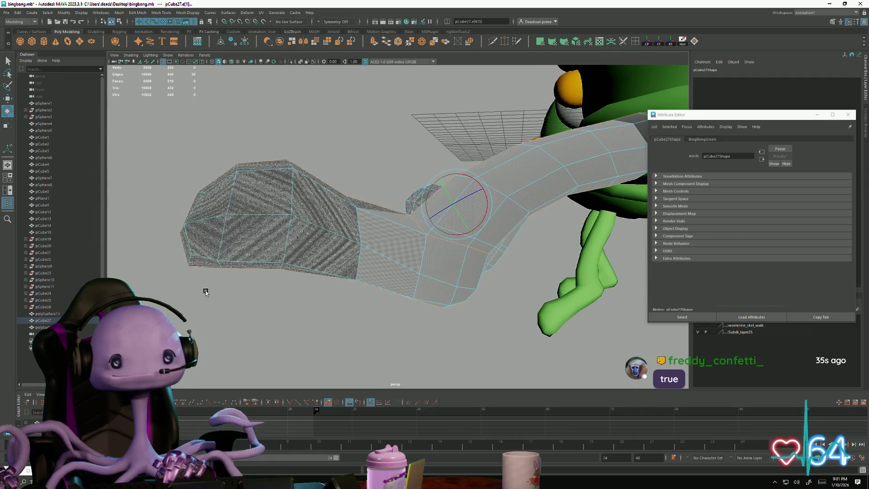
pyautogui.keyDown('ctrl'); pyautogui.moveTo(381, 354); pyautogui.dragTo(382, 354); pyautogui.keyUp('ctrl')
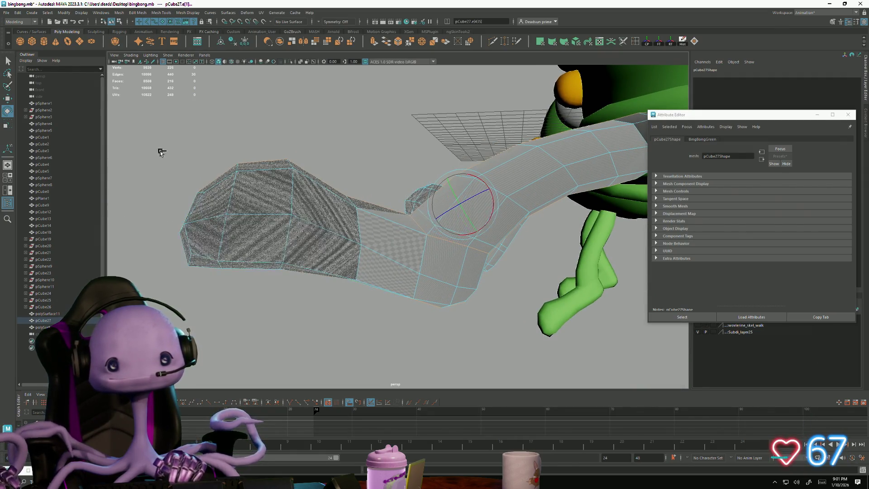
pyautogui.keyDown('ctrl'); pyautogui.moveTo(398, 318); pyautogui.dragTo(398, 317); pyautogui.keyUp('ctrl')
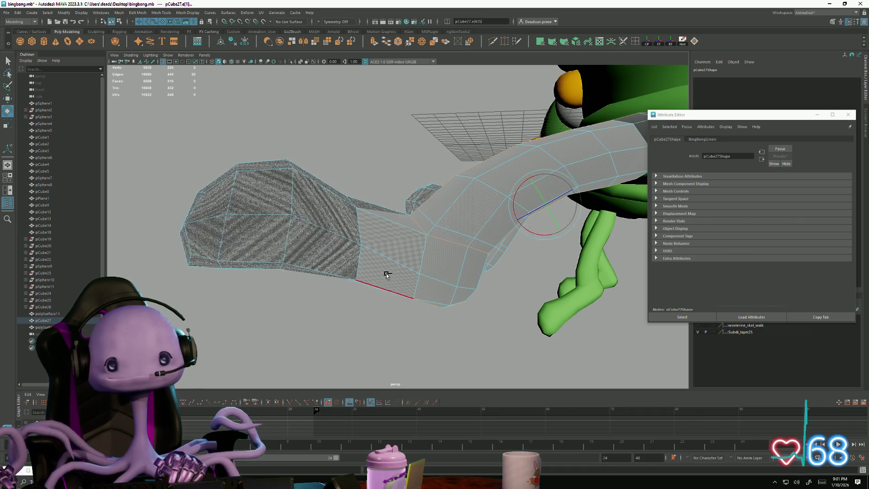
pyautogui.keyDown('ctrl'); pyautogui.moveTo(494, 358); pyautogui.dragTo(494, 359); pyautogui.keyUp('ctrl')
pyautogui.moveTo(493, 359)
pyautogui.keyDown('alt'); pyautogui.mouseDown()
pyautogui.moveTo(442, 330)
pyautogui.moveTo(500, 367)
pyautogui.moveTo(400, 221)
pyautogui.mouseUp(); pyautogui.keyUp('alt')
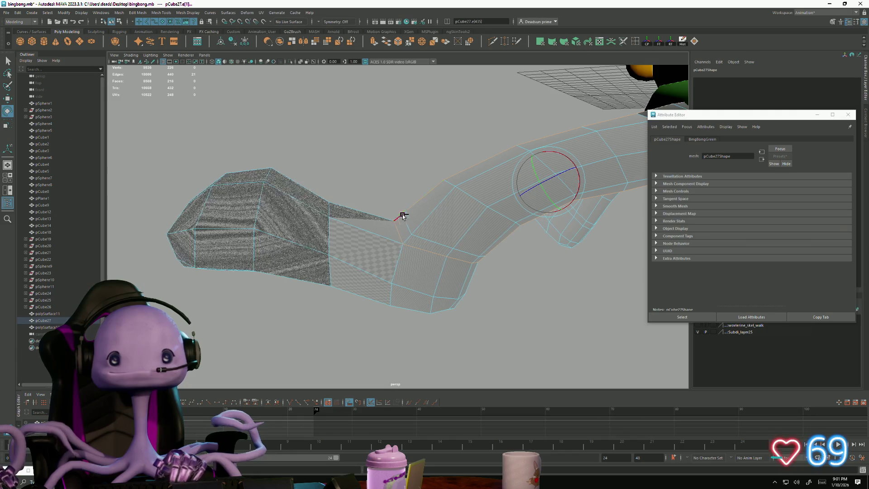
pyautogui.keyDown('ctrl'); pyautogui.moveTo(422, 132); pyautogui.dragTo(538, 172); pyautogui.keyUp('ctrl')
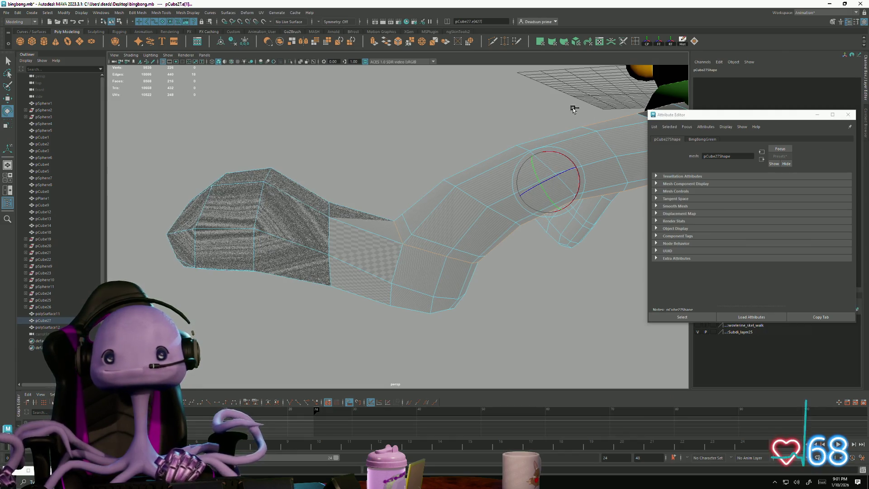
pyautogui.moveTo(573, 109)
pyautogui.keyDown('shift'); pyautogui.mouseDown()
pyautogui.moveTo(622, 129)
pyautogui.moveTo(453, 180)
pyautogui.mouseUp(); pyautogui.keyUp('shift')
pyautogui.keyDown('ctrl'); pyautogui.moveTo(546, 193); pyautogui.dragTo(547, 194); pyautogui.keyUp('ctrl')
pyautogui.keyDown('alt'); pyautogui.moveTo(547, 194); pyautogui.dragTo(584, 230); pyautogui.keyUp('alt')
# Step: Add the wrist edges and the edge running along the hand to the seam
pyautogui.moveTo(476, 310)
pyautogui.keyDown('alt'); pyautogui.mouseDown()
pyautogui.moveTo(457, 273)
pyautogui.moveTo(422, 294)
pyautogui.mouseUp(); pyautogui.keyUp('alt')
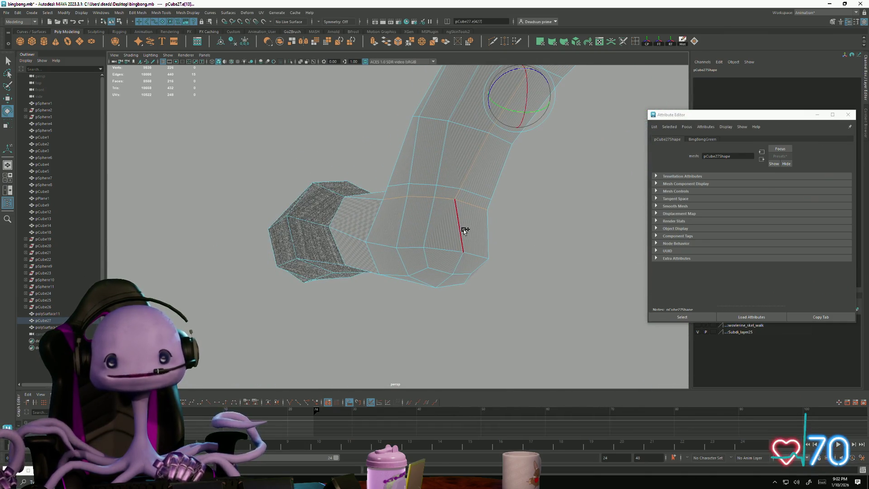
pyautogui.keyDown('shift'); pyautogui.click(434, 272); pyautogui.keyUp('shift')
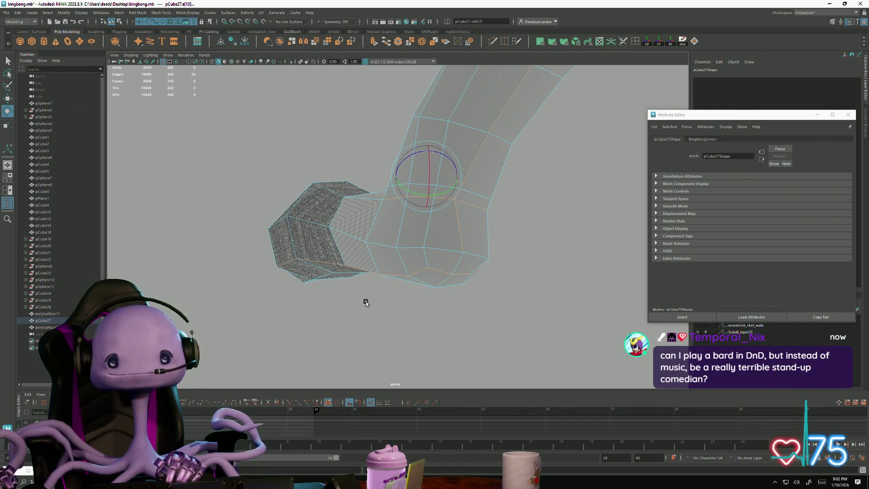
pyautogui.keyDown('alt'); pyautogui.moveTo(365, 303); pyautogui.dragTo(394, 226); pyautogui.keyUp('alt')
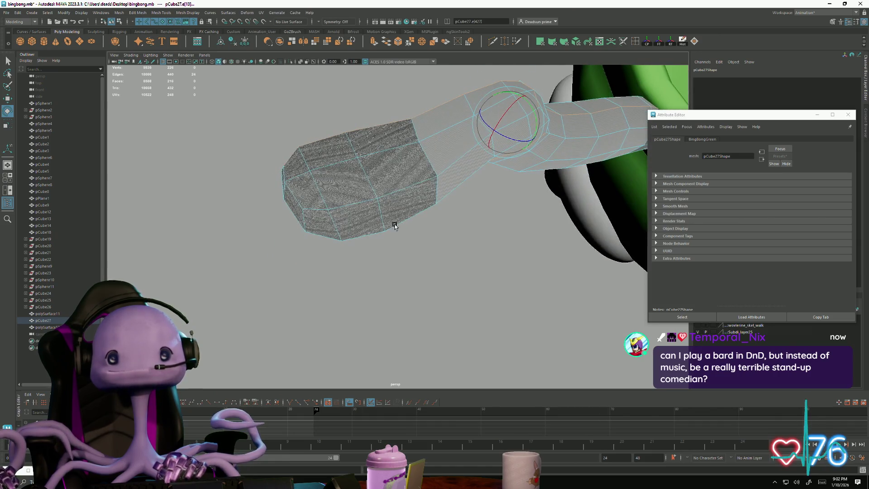
pyautogui.keyDown('shift'); pyautogui.click(401, 187); pyautogui.keyUp('shift')
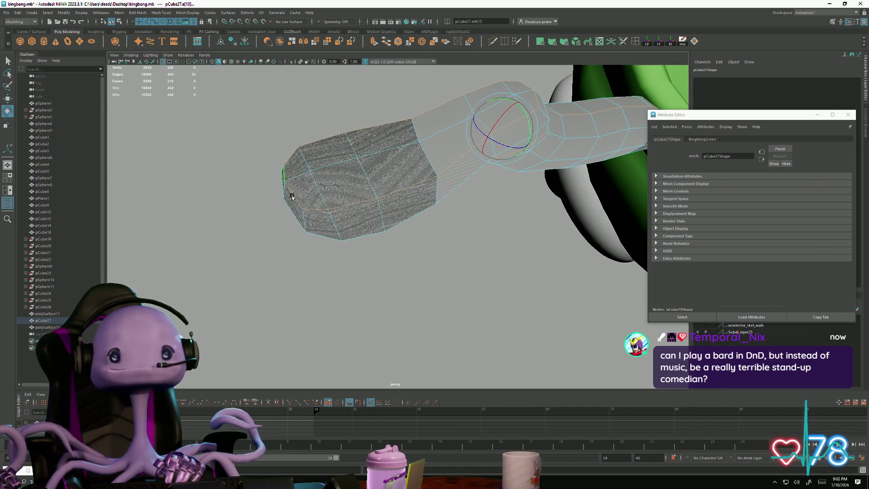
pyautogui.moveTo(292, 197)
pyautogui.keyDown('alt'); pyautogui.mouseDown()
pyautogui.moveTo(357, 267)
pyautogui.moveTo(384, 275)
pyautogui.moveTo(244, 287)
pyautogui.moveTo(228, 321)
pyautogui.mouseUp(); pyautogui.keyUp('alt')
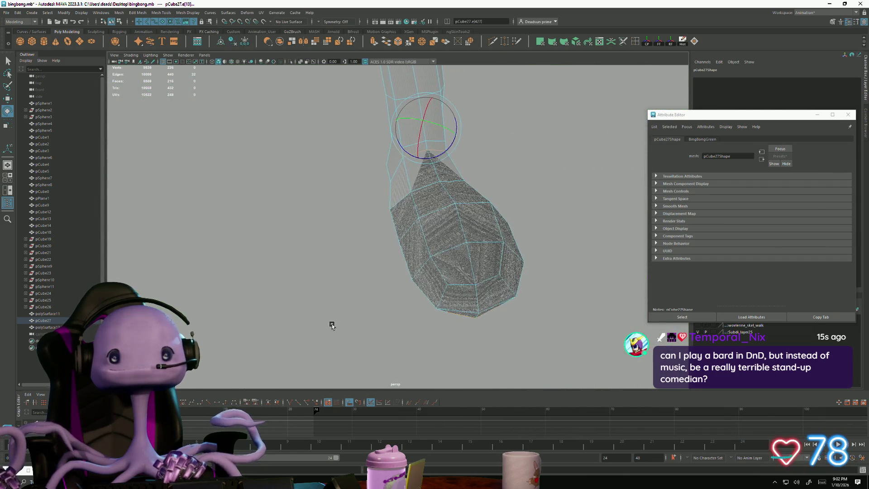
pyautogui.keyDown('alt'); pyautogui.moveTo(332, 326); pyautogui.dragTo(289, 281); pyautogui.keyUp('alt')
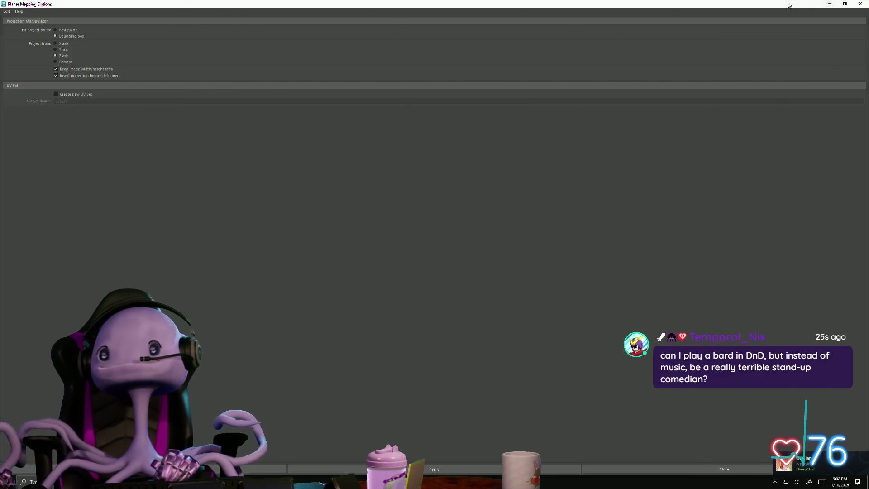
# Step: Shrink the Planar Mapping and UV Editor windows and cut the UVs along the seams
pyautogui.moveTo(787, 5)
pyautogui.mouseDown()
pyautogui.moveTo(416, 143)
pyautogui.moveTo(201, 52)
pyautogui.moveTo(162, 40)
pyautogui.moveTo(145, 49)
pyautogui.mouseUp()
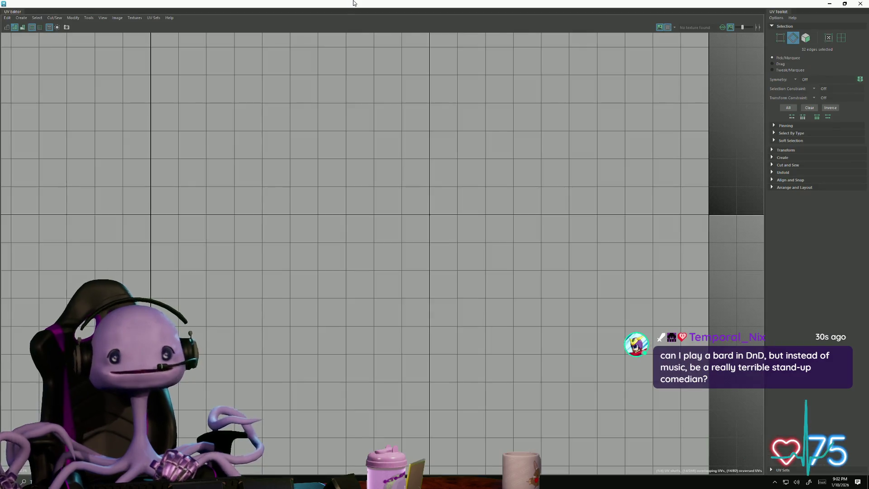
pyautogui.moveTo(353, 3)
pyautogui.mouseDown()
pyautogui.moveTo(376, 78)
pyautogui.moveTo(458, 109)
pyautogui.mouseUp()
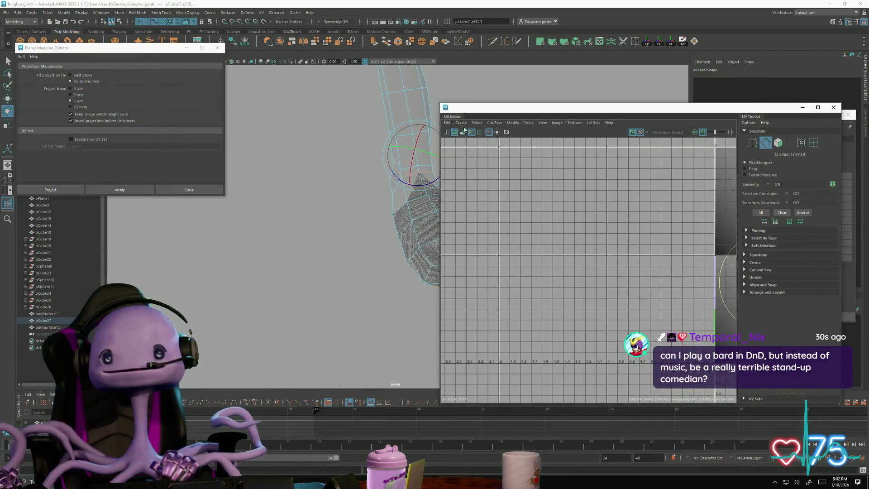
pyautogui.click(494, 123)
pyautogui.click(501, 160)
# Step: Select the lower UV shell's faces and shrink the face selection to the upper arm
pyautogui.moveTo(407, 250)
pyautogui.keyDown('alt'); pyautogui.mouseDown()
pyautogui.moveTo(322, 253)
pyautogui.moveTo(435, 225)
pyautogui.mouseUp(); pyautogui.keyUp('alt')
pyautogui.scroll(5, 517, 326)
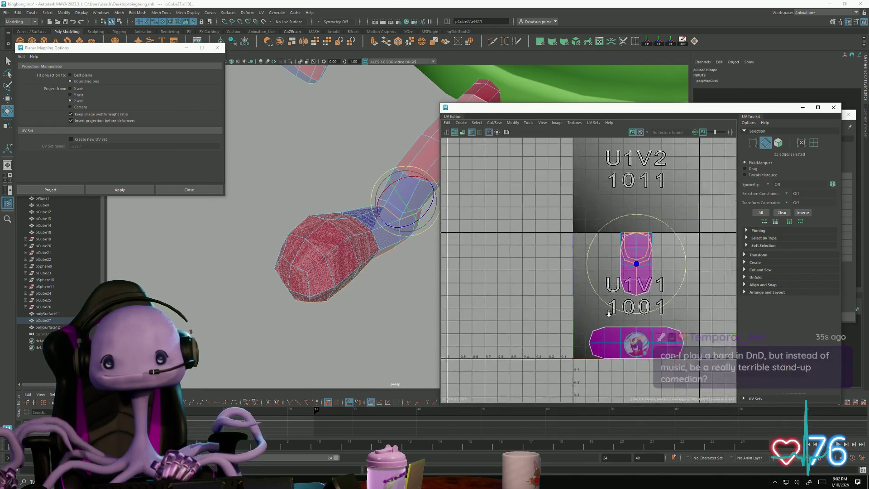
pyautogui.moveTo(518, 325); pyautogui.dragTo(548, 329, button='right')
pyautogui.doubleClick(547, 332)
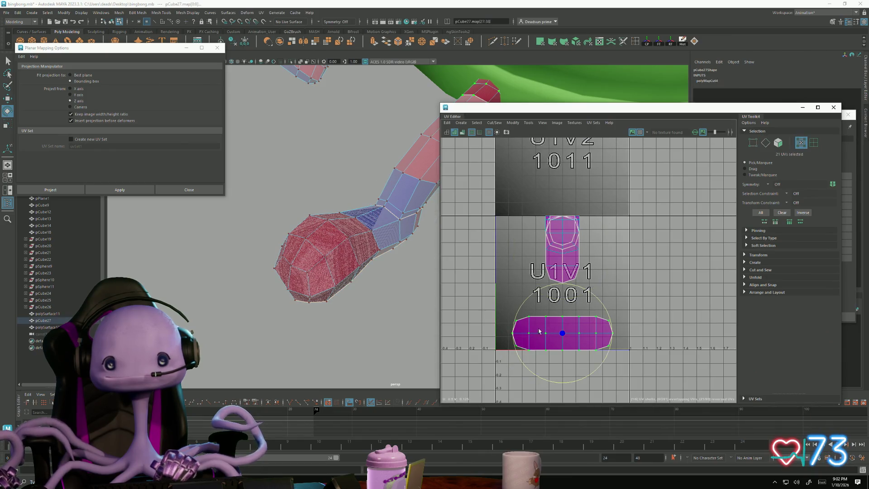
pyautogui.moveTo(332, 314)
pyautogui.keyDown('alt'); pyautogui.mouseDown()
pyautogui.moveTo(330, 259)
pyautogui.moveTo(312, 297)
pyautogui.moveTo(327, 312)
pyautogui.mouseUp(); pyautogui.keyUp('alt')
pyautogui.moveTo(503, 325); pyautogui.dragTo(522, 329, button='right')
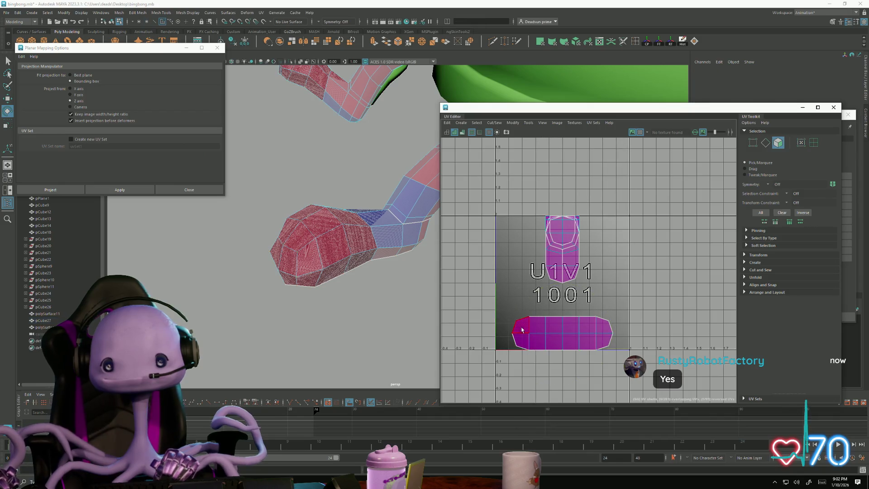
pyautogui.doubleClick(522, 330)
pyautogui.moveTo(349, 312)
pyautogui.keyDown('alt'); pyautogui.mouseDown()
pyautogui.moveTo(233, 238)
pyautogui.moveTo(264, 318)
pyautogui.moveTo(302, 198)
pyautogui.moveTo(301, 242)
pyautogui.moveTo(322, 307)
pyautogui.moveTo(364, 322)
pyautogui.moveTo(329, 291)
pyautogui.moveTo(310, 240)
pyautogui.moveTo(398, 252)
pyautogui.moveTo(349, 286)
pyautogui.mouseUp(); pyautogui.keyUp('alt')
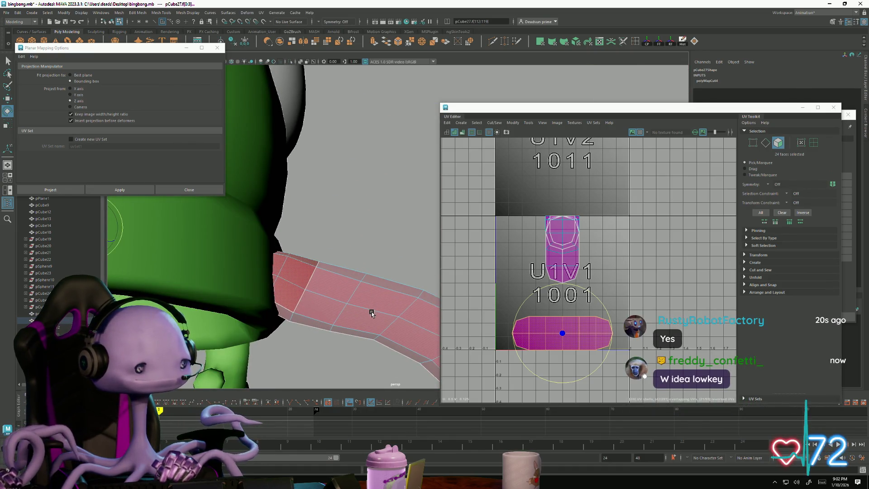
pyautogui.click(609, 246)
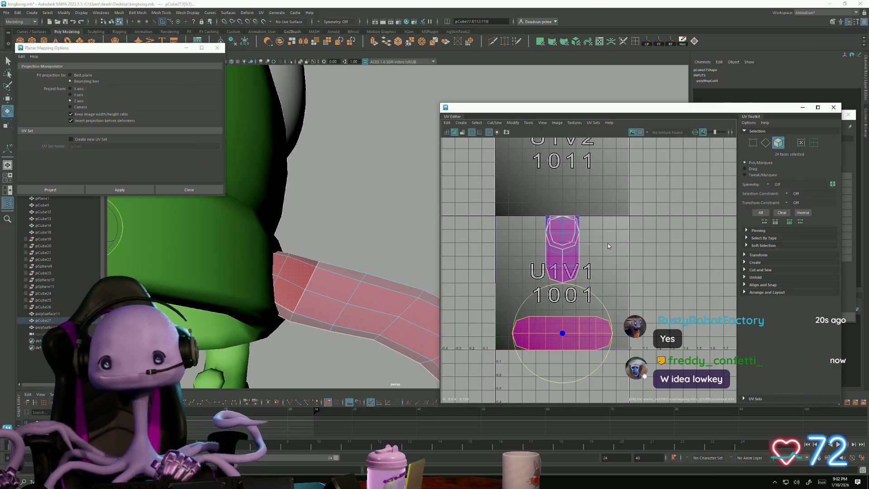
pyautogui.moveTo(333, 280)
pyautogui.keyDown('alt'); pyautogui.mouseDown()
pyautogui.moveTo(333, 314)
pyautogui.moveTo(301, 264)
pyautogui.moveTo(294, 283)
pyautogui.moveTo(359, 316)
pyautogui.moveTo(305, 359)
pyautogui.moveTo(350, 299)
pyautogui.mouseUp(); pyautogui.keyUp('alt')
pyautogui.moveTo(348, 249); pyautogui.dragTo(337, 249, button='right')
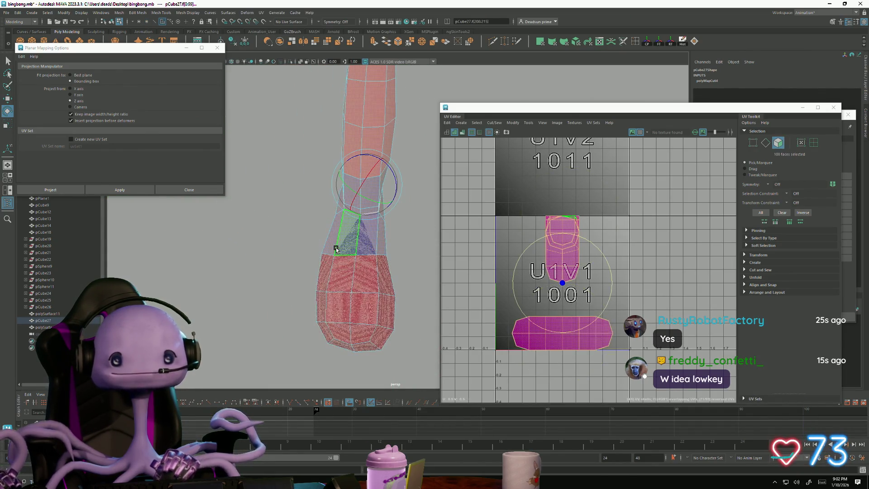
pyautogui.press('ctrl+less')
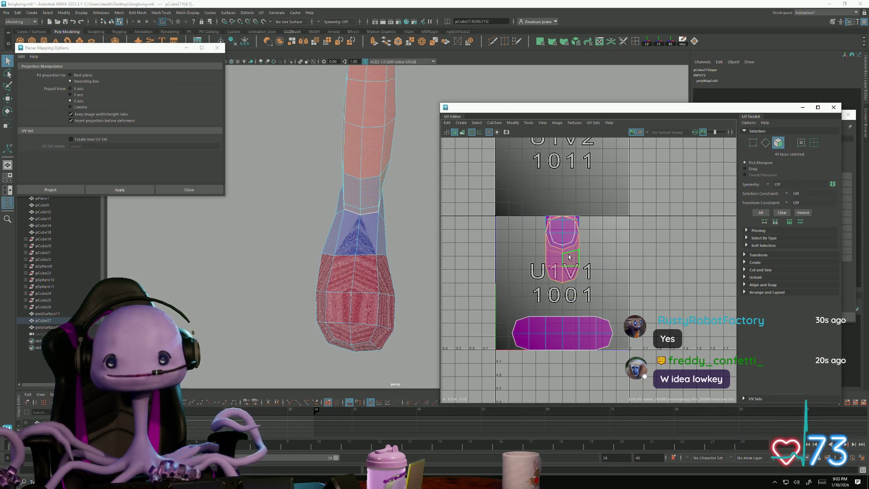
# Step: Move the red shell into tile 1002, the blue shell left in 1001, the pink shell into 1011
pyautogui.moveTo(587, 255); pyautogui.dragTo(642, 252)
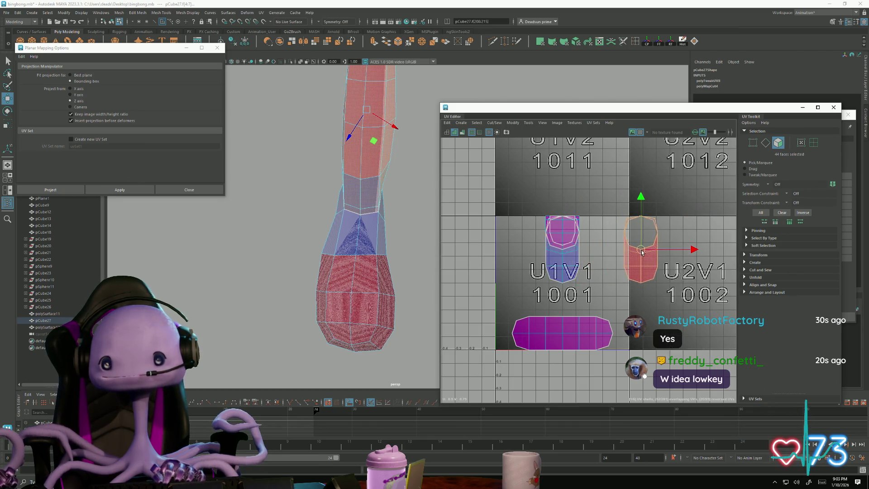
pyautogui.doubleClick(559, 270)
pyautogui.moveTo(560, 252); pyautogui.dragTo(501, 256)
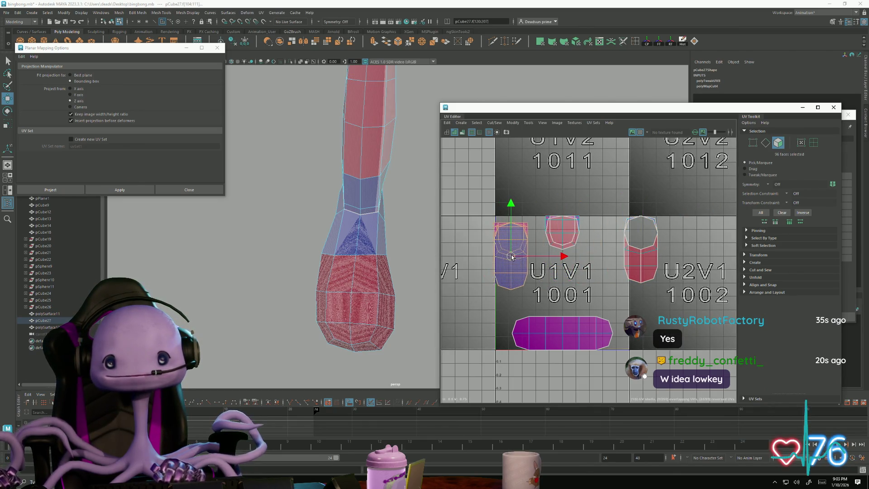
pyautogui.doubleClick(532, 333)
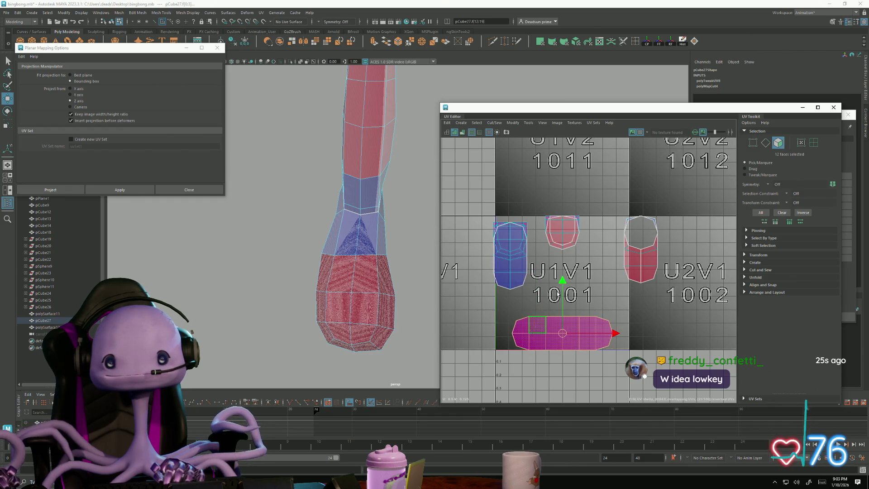
pyautogui.doubleClick(564, 250)
pyautogui.moveTo(563, 238)
pyautogui.mouseDown()
pyautogui.moveTo(462, 281)
pyautogui.moveTo(436, 213)
pyautogui.moveTo(533, 186)
pyautogui.mouseUp()
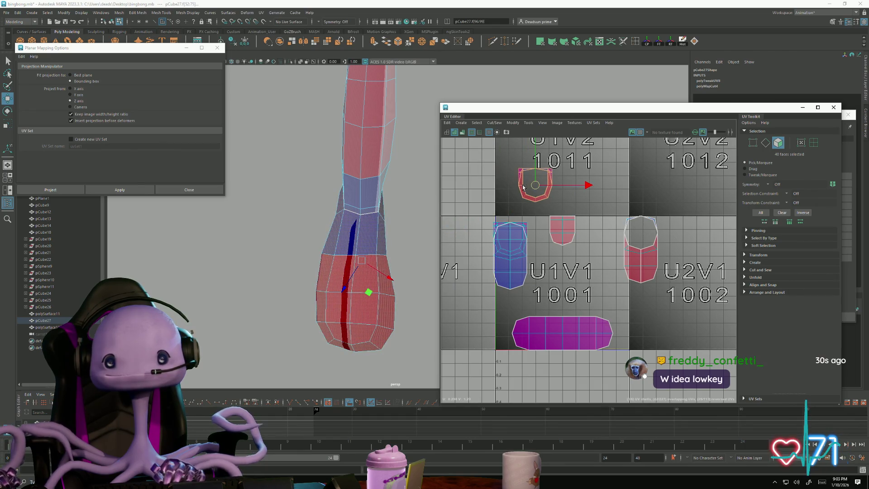
# Step: Unfold the selected UV shell and return to whole-object selection
pyautogui.click(512, 122)
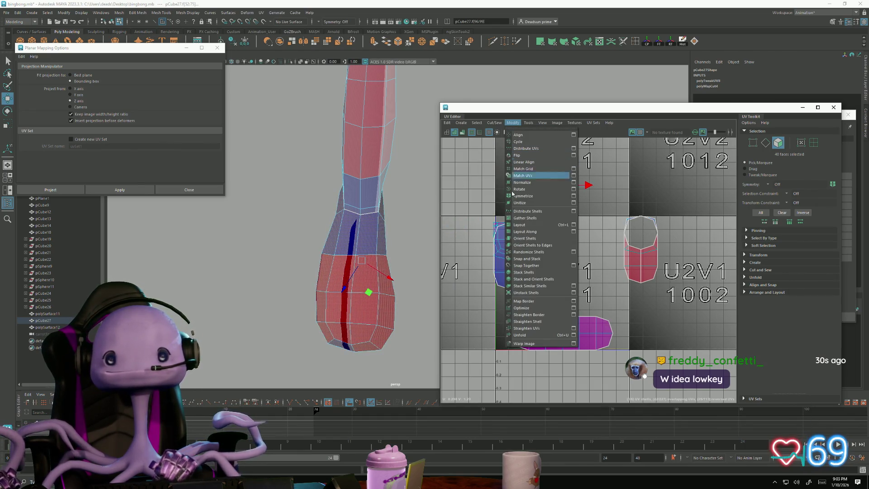
pyautogui.click(518, 336)
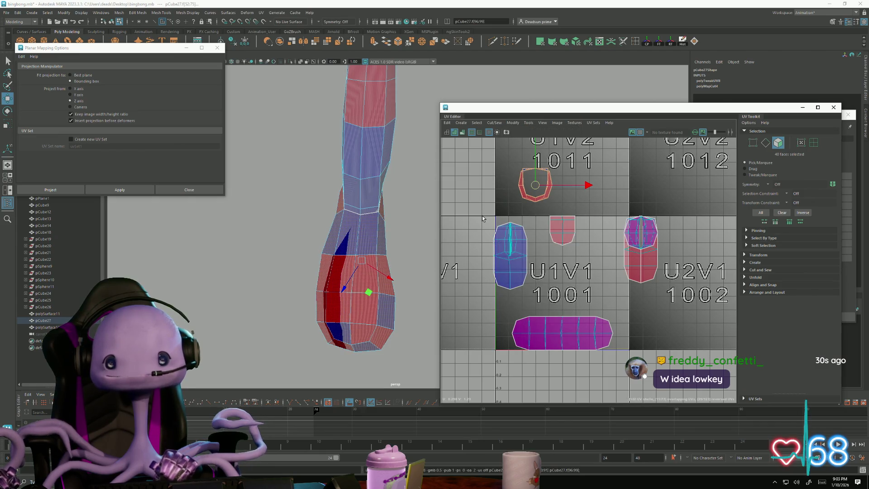
pyautogui.scroll(-5, 316, 252)
pyautogui.moveTo(317, 252)
pyautogui.keyDown('alt'); pyautogui.mouseDown()
pyautogui.moveTo(427, 287)
pyautogui.moveTo(389, 254)
pyautogui.mouseUp(); pyautogui.keyUp('alt')
pyautogui.scroll(3, 415, 300)
pyautogui.scroll(-3, 415, 300)
pyautogui.moveTo(351, 240); pyautogui.dragTo(398, 238, button='right')
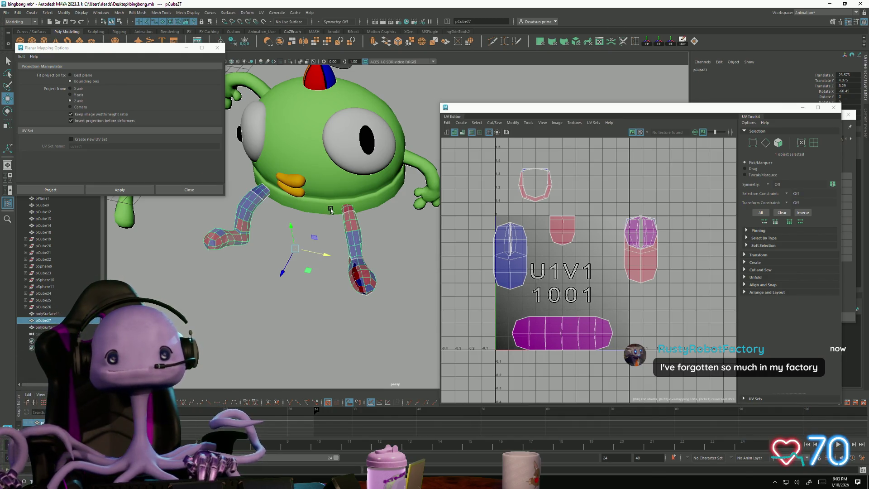
# Step: Add the mouth, both eye whites, both pupils and the propeller hat to the selection
pyautogui.keyDown('shift'); pyautogui.click(299, 192); pyautogui.keyUp('shift')
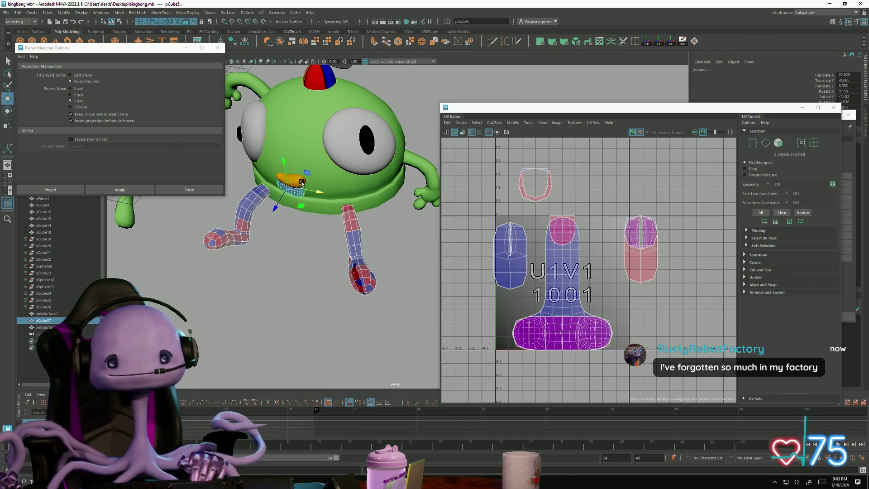
pyautogui.keyDown('shift'); pyautogui.click(301, 183); pyautogui.keyUp('shift')
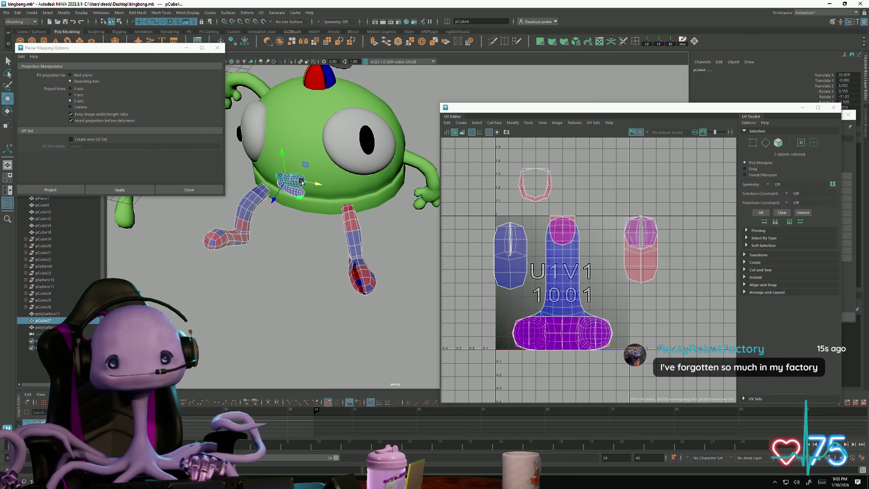
pyautogui.keyDown('shift'); pyautogui.click(348, 128); pyautogui.keyUp('shift')
pyautogui.keyDown('shift'); pyautogui.click(369, 136); pyautogui.keyUp('shift')
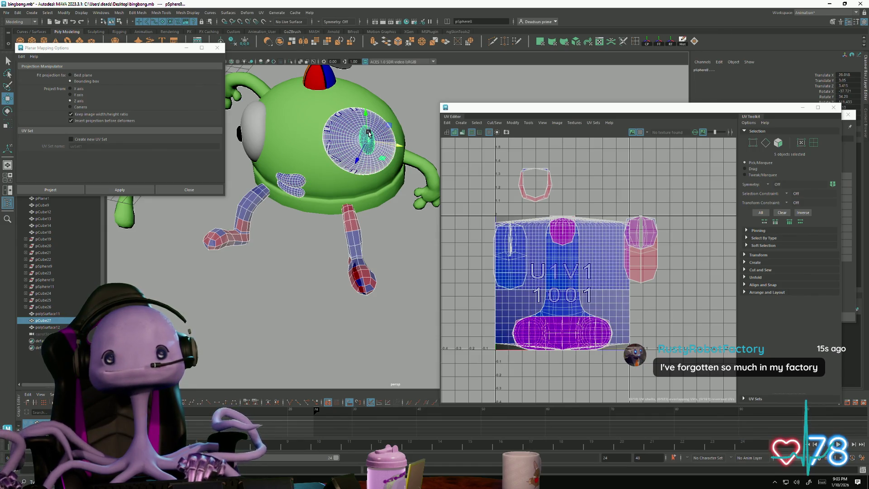
pyautogui.keyDown('shift'); pyautogui.click(241, 132); pyautogui.keyUp('shift')
pyautogui.keyDown('shift'); pyautogui.click(291, 163); pyautogui.keyUp('shift')
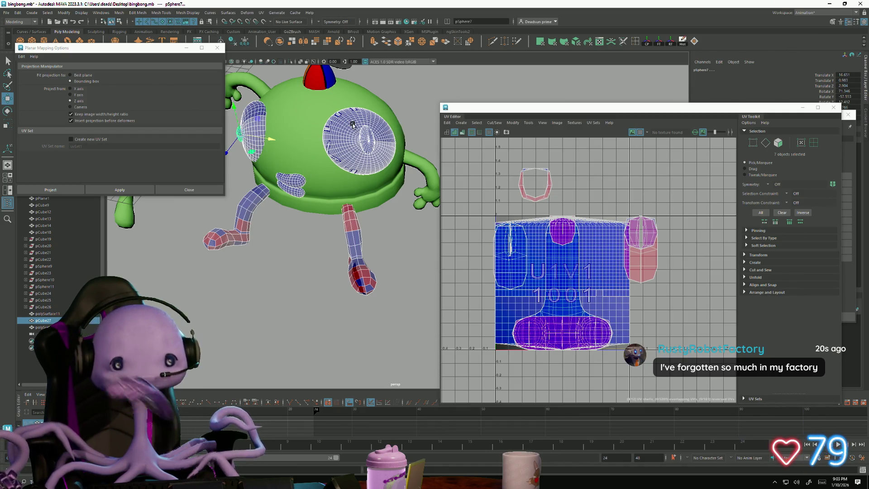
pyautogui.keyDown('alt'); pyautogui.moveTo(354, 142); pyautogui.dragTo(348, 153); pyautogui.keyUp('alt')
pyautogui.keyDown('shift'); pyautogui.click(342, 156); pyautogui.keyUp('shift')
pyautogui.moveTo(287, 255)
pyautogui.keyDown('alt'); pyautogui.mouseDown()
pyautogui.moveTo(315, 231)
pyautogui.moveTo(343, 252)
pyautogui.moveTo(307, 241)
pyautogui.mouseUp(); pyautogui.keyUp('alt')
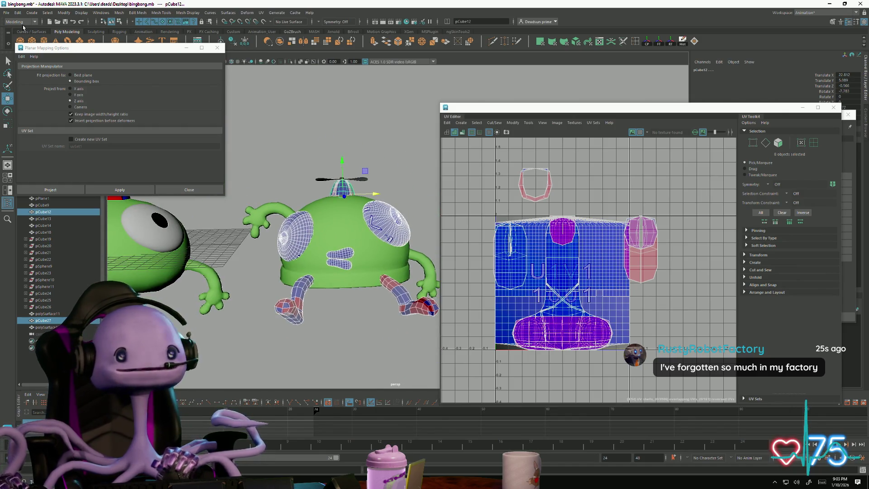
pyautogui.click(6, 13)
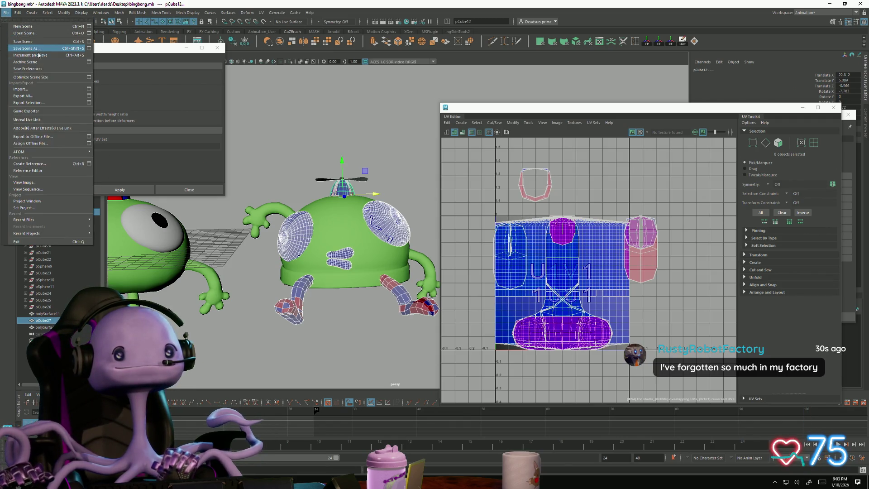
# Step: Export the selection to the Desktop as bingbonglegs.obj and search Windows for RoadKill
pyautogui.click(45, 103)
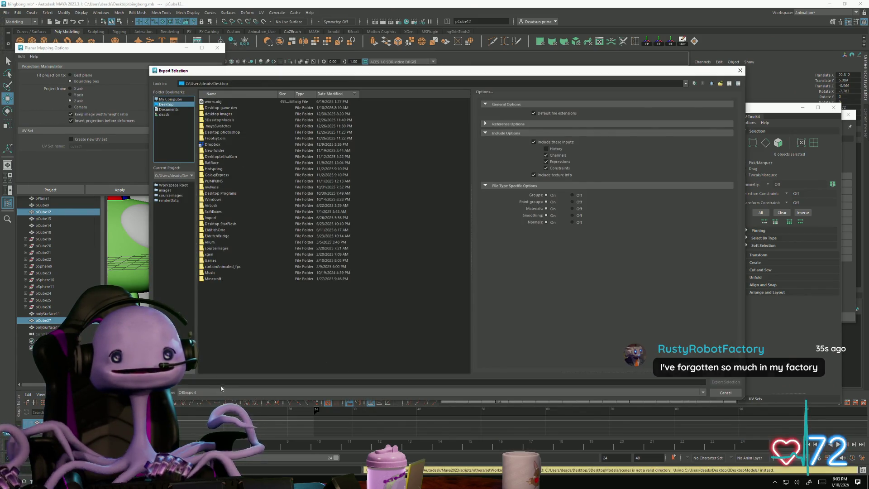
pyautogui.click(219, 382)
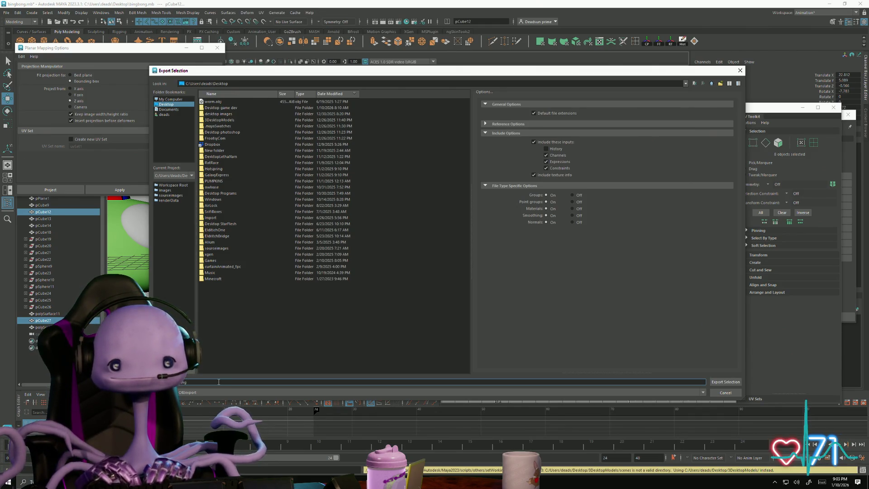
pyautogui.write('bon')
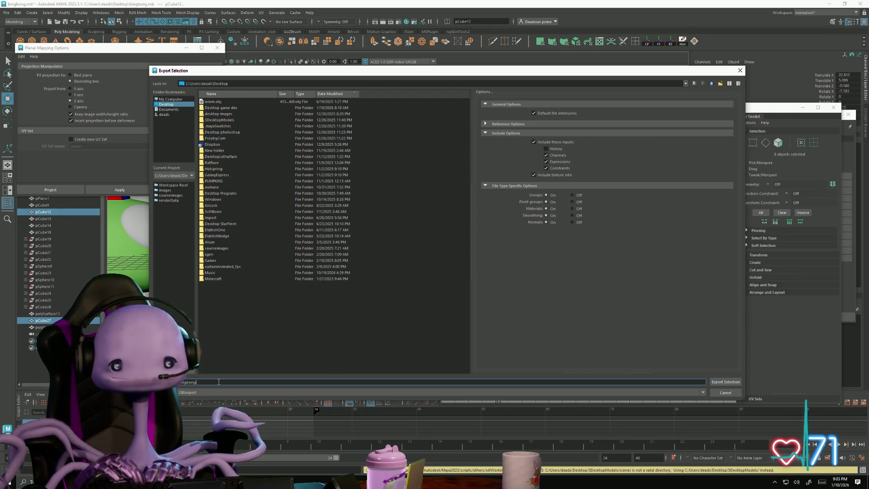
pyautogui.write('glegs')
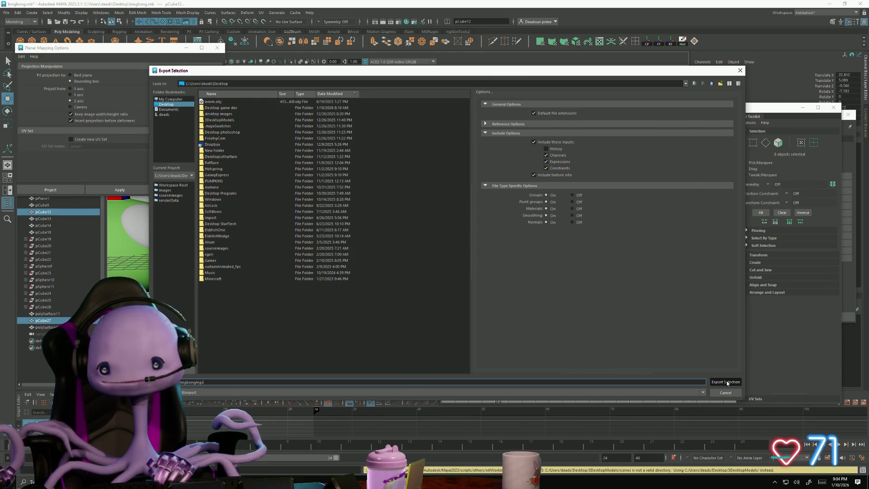
pyautogui.click(727, 382)
pyautogui.click(24, 482)
pyautogui.write('roa')
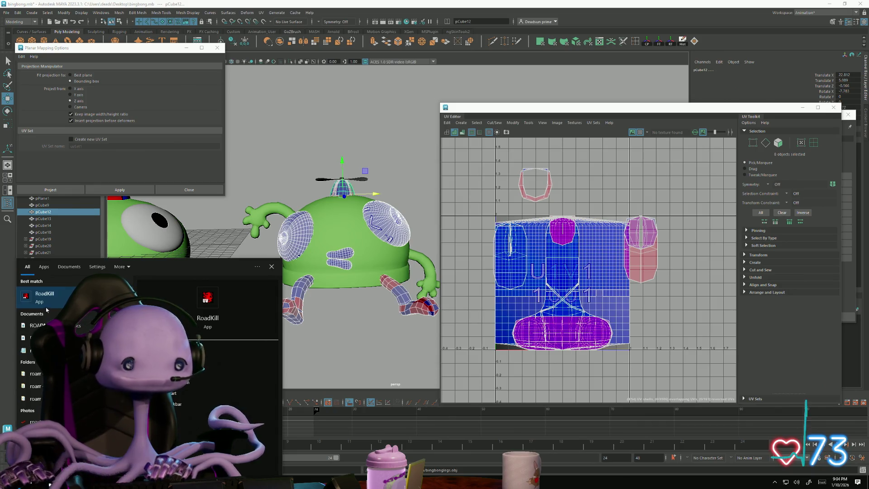
# Step: Launch RoadKill and open bingbonglegs.obj from the Desktop
pyautogui.click(51, 300)
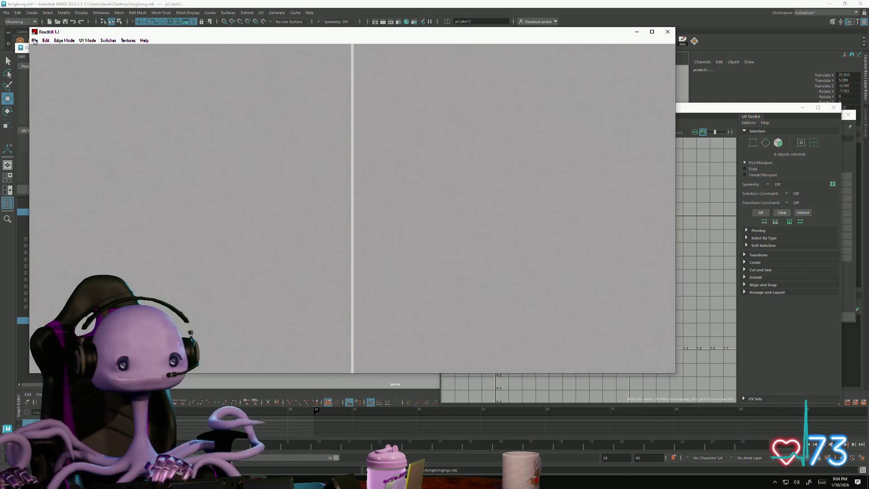
pyautogui.click(34, 40)
pyautogui.click(43, 49)
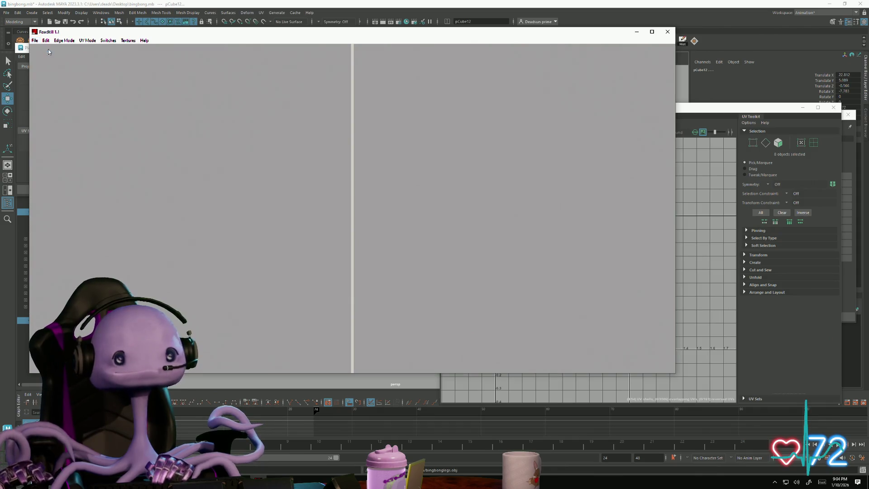
pyautogui.write('bing')
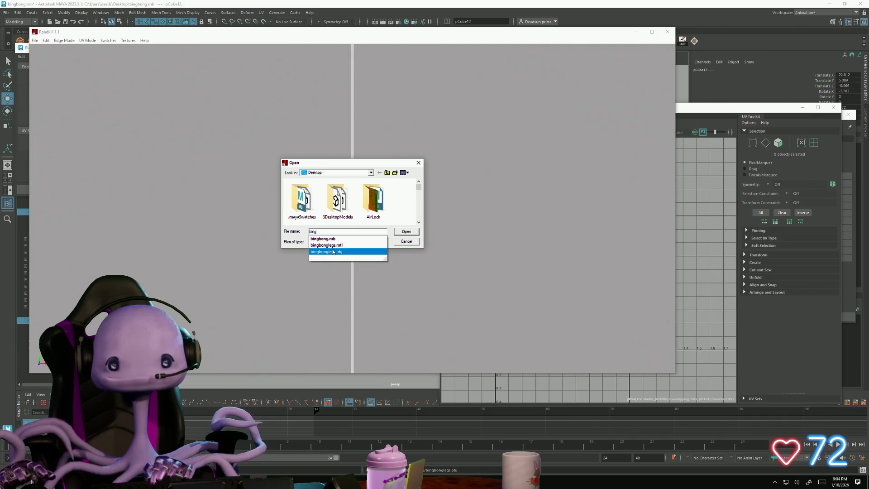
pyautogui.click(361, 252)
pyautogui.click(406, 233)
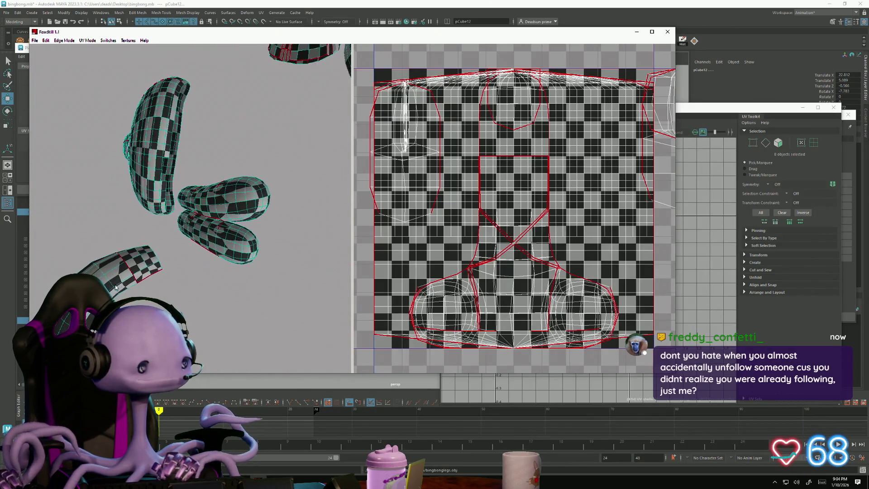
# Step: Box-select both leg meshes and re-unfold their UVs into separate islands
pyautogui.moveTo(117, 288)
pyautogui.keyDown('alt'); pyautogui.mouseDown()
pyautogui.moveTo(185, 254)
pyautogui.moveTo(193, 235)
pyautogui.moveTo(123, 282)
pyautogui.mouseUp(); pyautogui.keyUp('alt')
pyautogui.keyDown('alt'); pyautogui.moveTo(246, 223); pyautogui.dragTo(226, 197); pyautogui.keyUp('alt')
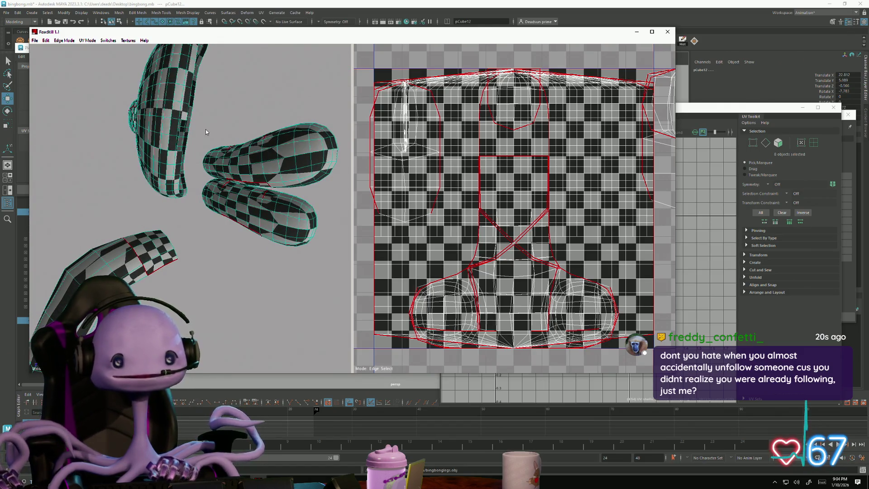
pyautogui.moveTo(205, 129); pyautogui.dragTo(332, 259)
pyautogui.click(224, 261)
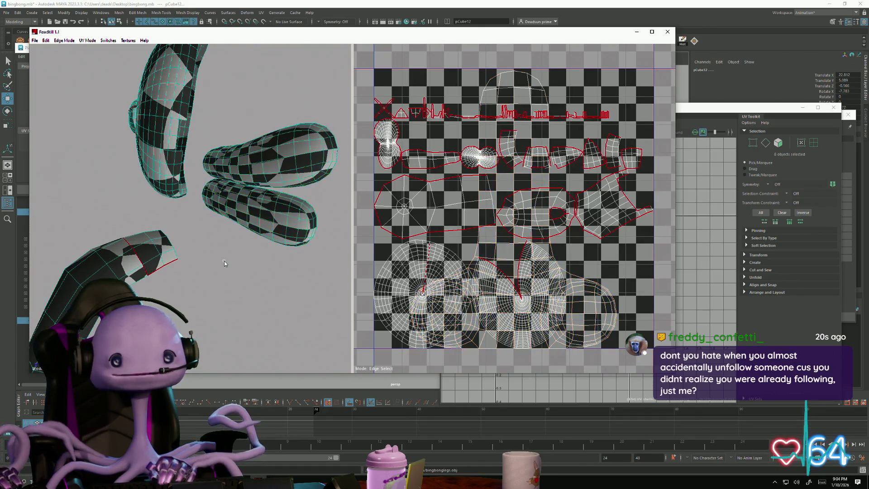
# Step: Mark an edge loop on the leg as a seam
pyautogui.moveTo(224, 261)
pyautogui.keyDown('alt'); pyautogui.mouseDown()
pyautogui.moveTo(229, 272)
pyautogui.moveTo(214, 198)
pyautogui.mouseUp(); pyautogui.keyUp('alt')
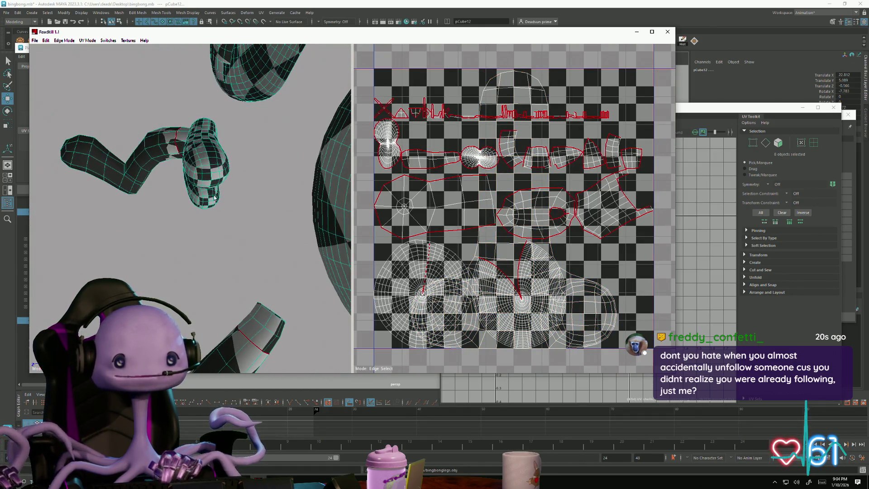
pyautogui.click(210, 169)
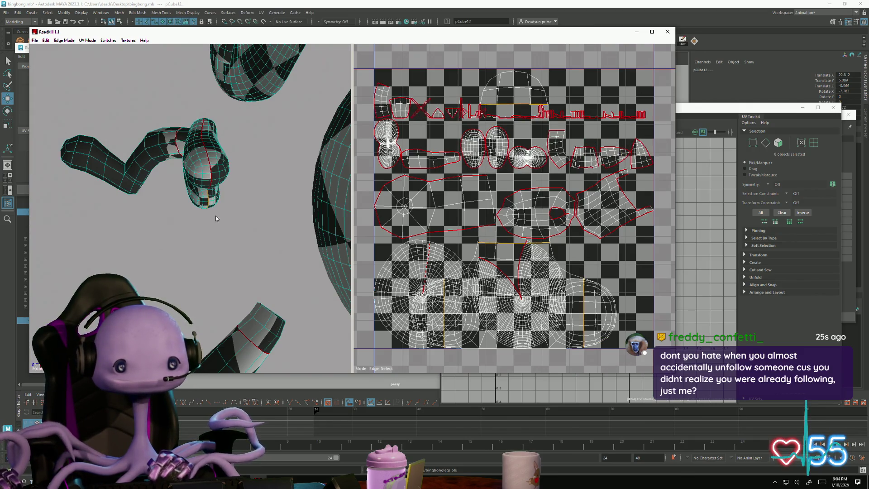
pyautogui.moveTo(184, 242)
pyautogui.keyDown('alt'); pyautogui.mouseDown()
pyautogui.moveTo(167, 240)
pyautogui.moveTo(194, 233)
pyautogui.moveTo(179, 235)
pyautogui.mouseUp(); pyautogui.keyUp('alt')
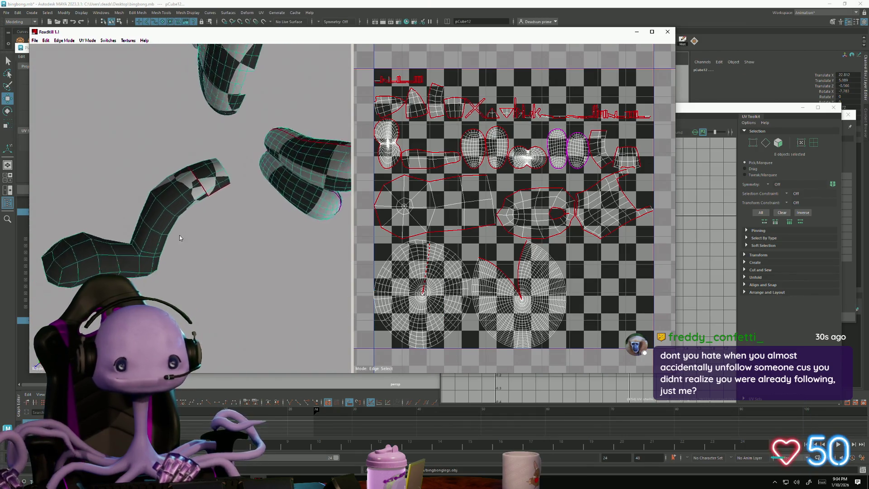
pyautogui.scroll(3, 179, 235)
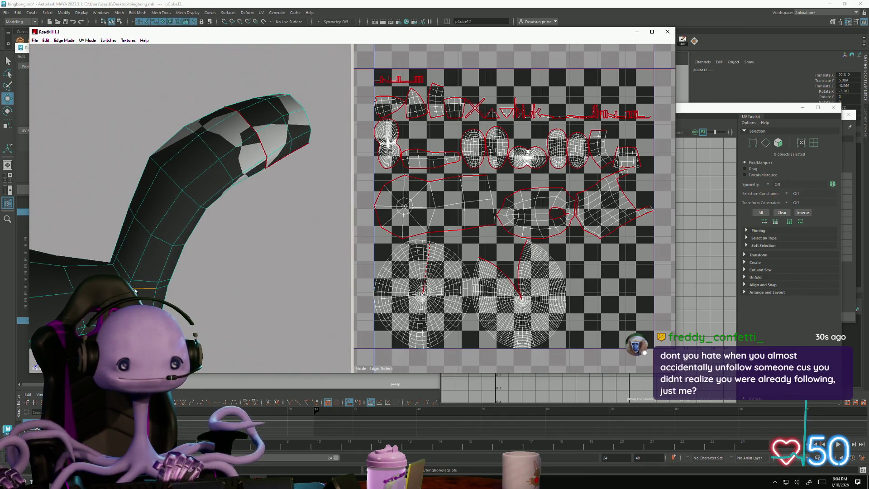
pyautogui.moveTo(179, 235)
pyautogui.keyDown('alt'); pyautogui.mouseDown()
pyautogui.moveTo(170, 278)
pyautogui.moveTo(144, 277)
pyautogui.moveTo(126, 239)
pyautogui.moveTo(154, 228)
pyautogui.moveTo(186, 326)
pyautogui.mouseUp(); pyautogui.keyUp('alt')
pyautogui.scroll(5, 154, 229)
pyautogui.scroll(-5, 154, 229)
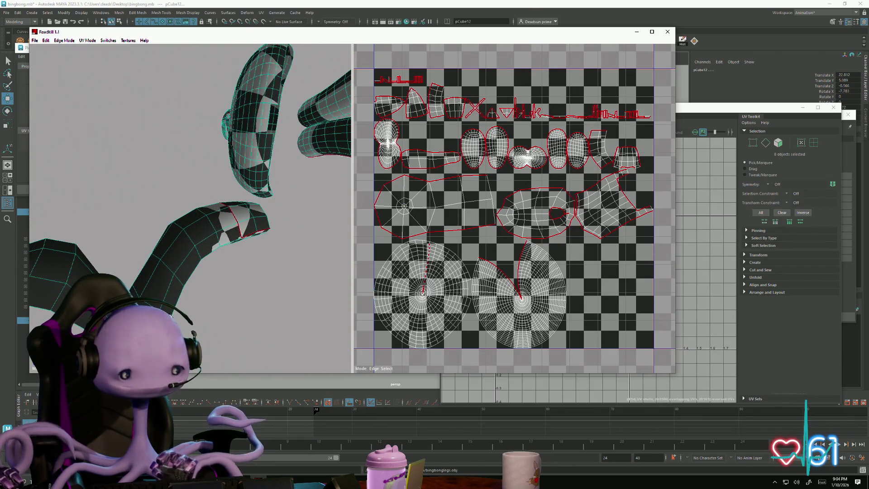
# Step: Re-unfold the UVs and turn the chosen bent-leg edge into a seam
pyautogui.press('u')
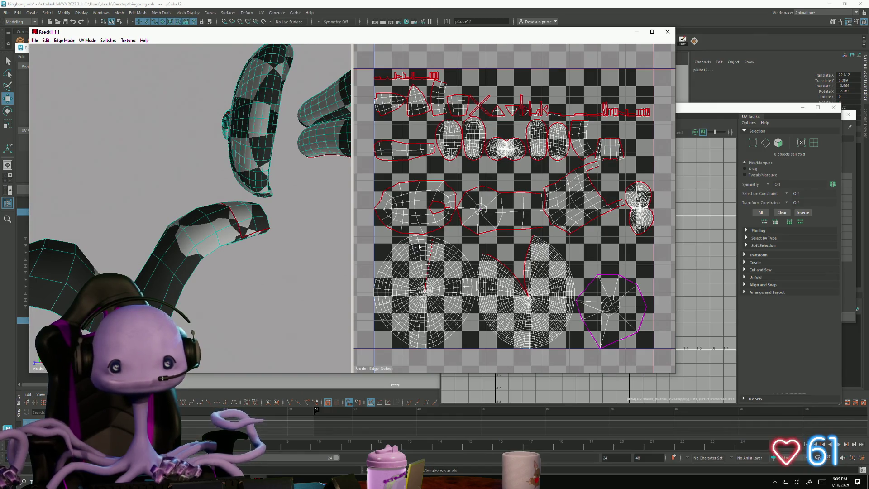
pyautogui.keyDown('alt'); pyautogui.moveTo(244, 290); pyautogui.dragTo(173, 231); pyautogui.keyUp('alt')
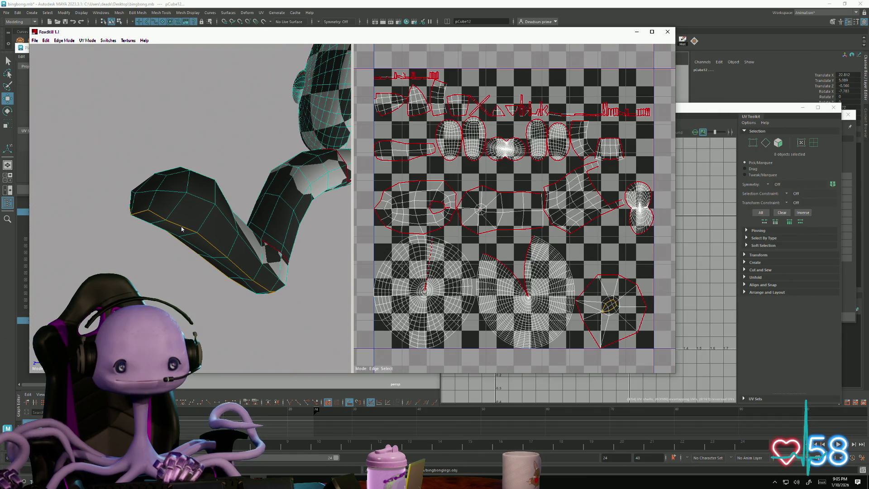
pyautogui.moveTo(216, 297)
pyautogui.keyDown('alt'); pyautogui.mouseDown()
pyautogui.moveTo(221, 281)
pyautogui.moveTo(124, 242)
pyautogui.moveTo(189, 260)
pyautogui.mouseUp(); pyautogui.keyUp('alt')
pyautogui.press('u')
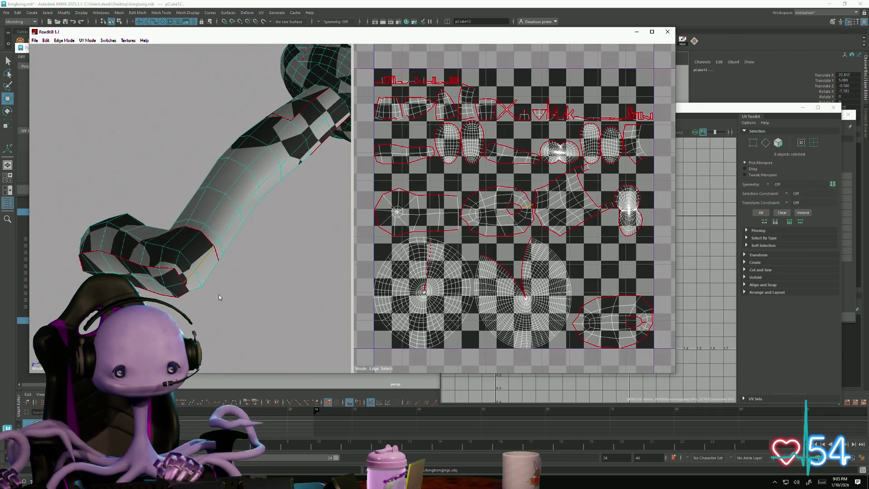
pyautogui.press('c')
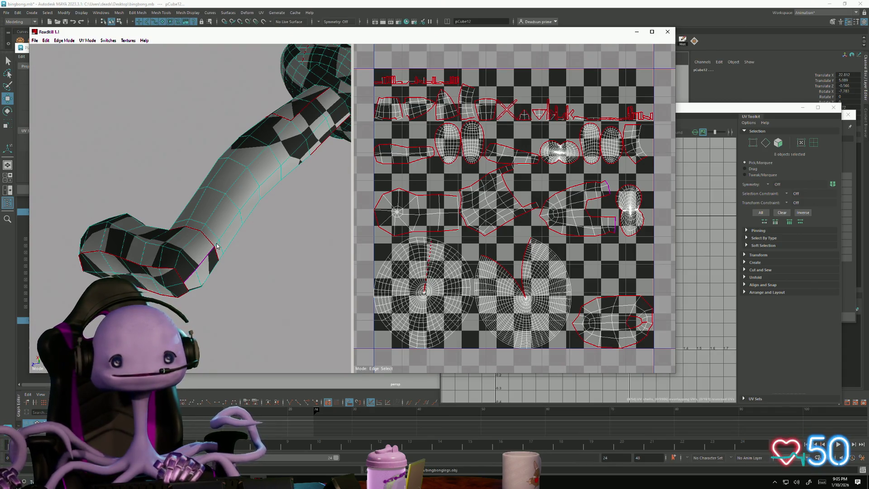
# Step: Select the edge loop at the leg tip and cut it as a seam to re-unwrap
pyautogui.moveTo(217, 245)
pyautogui.keyDown('alt'); pyautogui.mouseDown()
pyautogui.moveTo(220, 337)
pyautogui.moveTo(175, 320)
pyautogui.moveTo(203, 353)
pyautogui.mouseUp(); pyautogui.keyUp('alt')
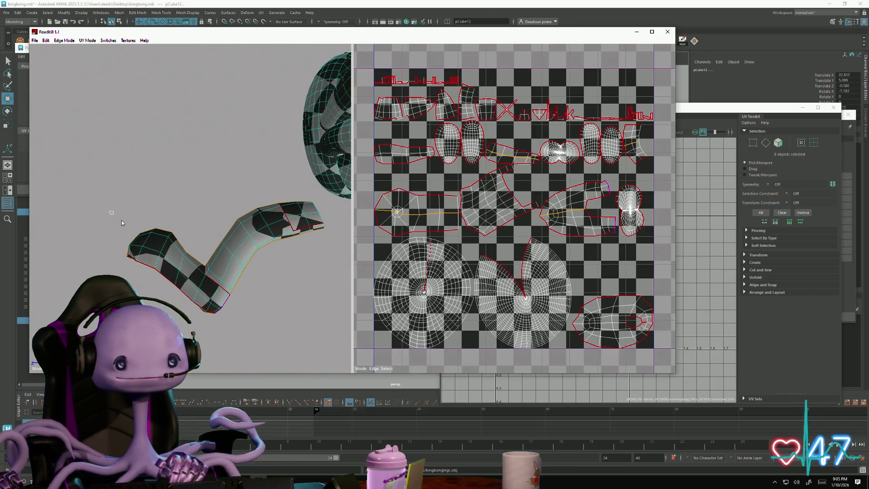
pyautogui.moveTo(122, 223); pyautogui.dragTo(193, 323)
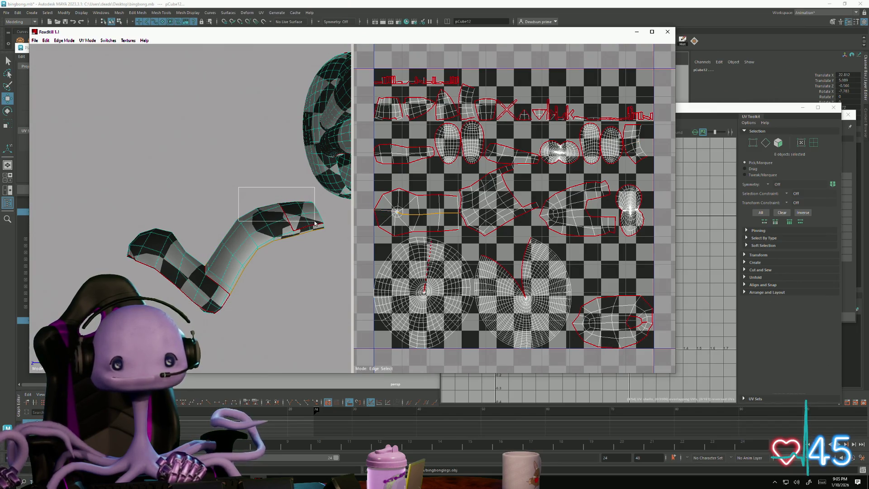
pyautogui.moveTo(315, 222); pyautogui.dragTo(314, 223)
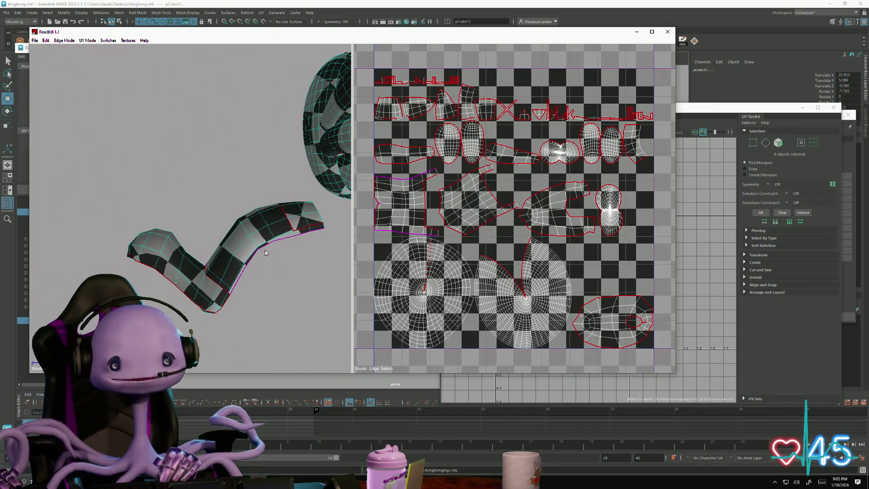
pyautogui.scroll(3, 265, 253)
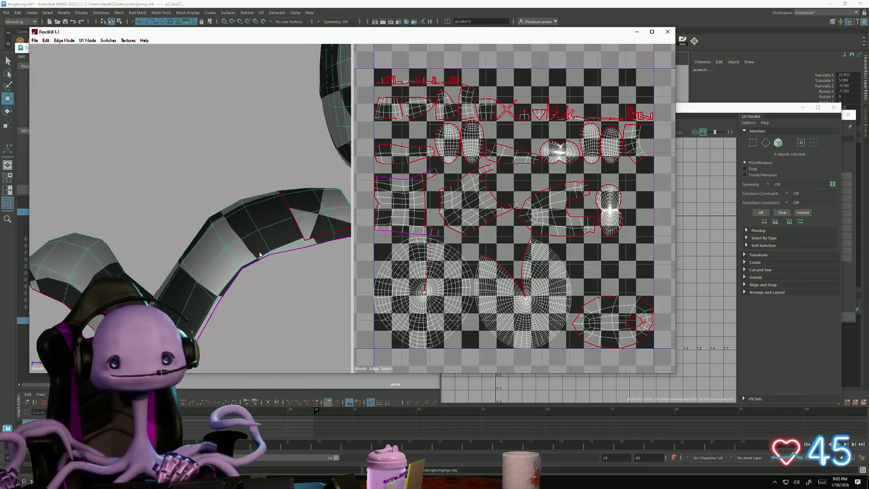
pyautogui.keyDown('alt'); pyautogui.moveTo(260, 254); pyautogui.dragTo(236, 204); pyautogui.keyUp('alt')
pyautogui.moveTo(192, 172)
pyautogui.mouseDown()
pyautogui.moveTo(286, 227)
pyautogui.moveTo(285, 236)
pyautogui.mouseUp()
pyautogui.moveTo(255, 311)
pyautogui.keyDown('alt'); pyautogui.mouseDown()
pyautogui.moveTo(224, 306)
pyautogui.moveTo(265, 313)
pyautogui.moveTo(183, 273)
pyautogui.moveTo(199, 270)
pyautogui.moveTo(205, 274)
pyautogui.moveTo(180, 279)
pyautogui.mouseUp(); pyautogui.keyUp('alt')
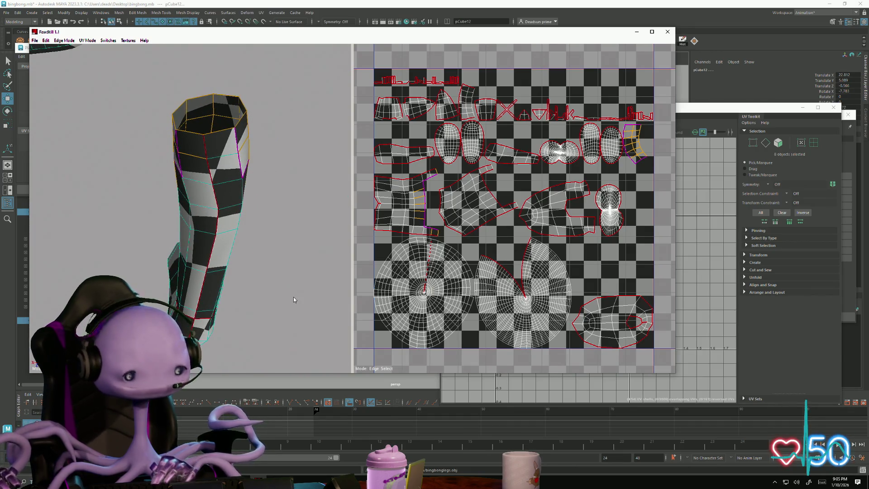
pyautogui.press('c')
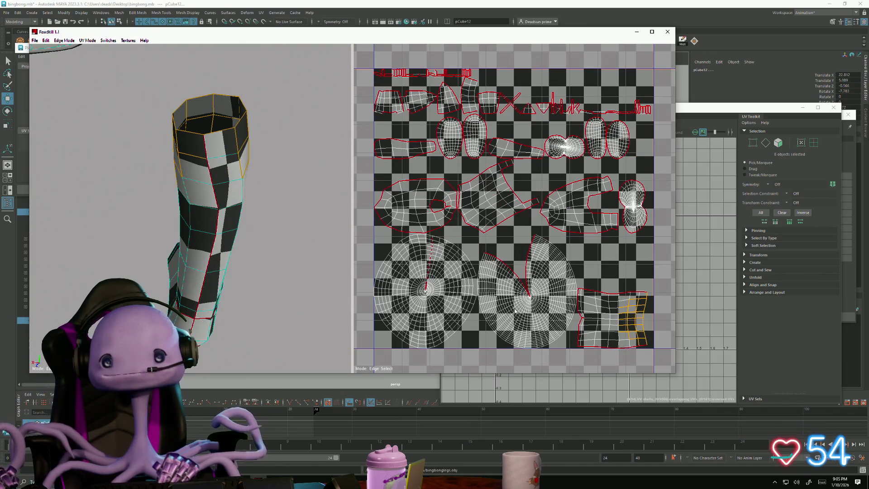
# Step: Centre the whole UV tile in view, then select the ball mesh
pyautogui.scroll(10, 515, 310)
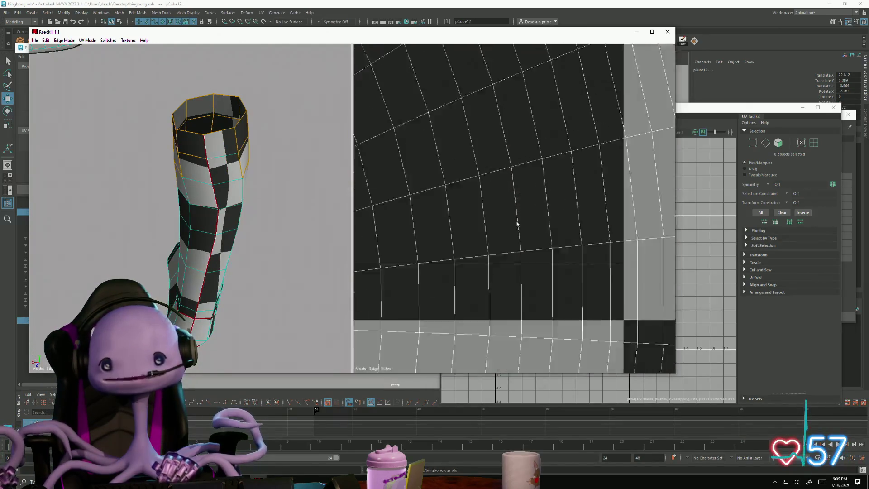
pyautogui.scroll(-5, 601, 321)
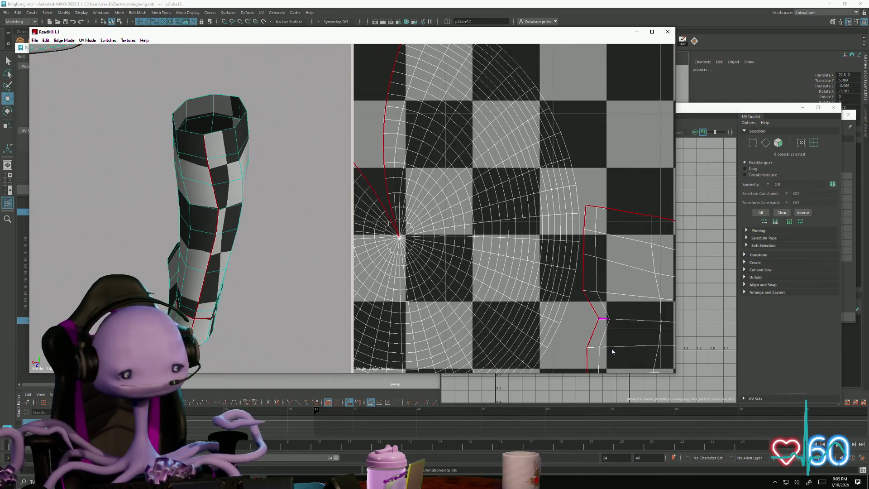
pyautogui.scroll(-5, 588, 330)
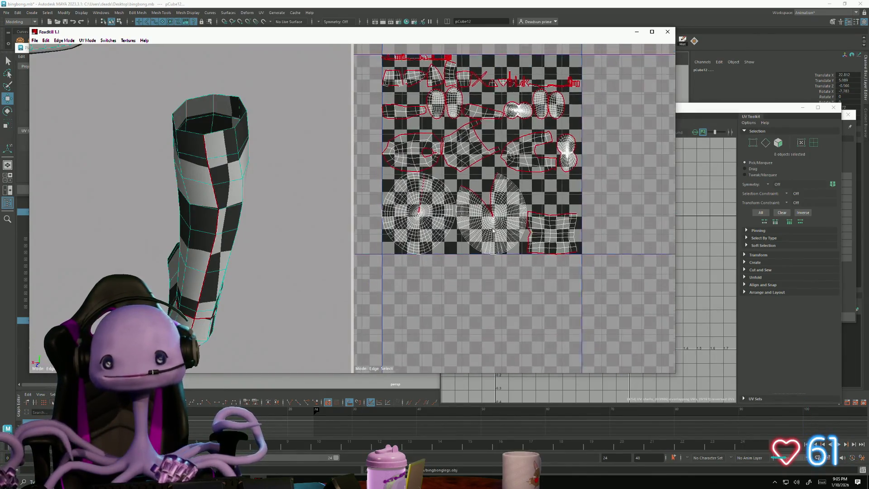
pyautogui.moveTo(388, 101); pyautogui.dragTo(413, 169, button='middle')
pyautogui.scroll(2, 413, 168)
pyautogui.scroll(2, 413, 168)
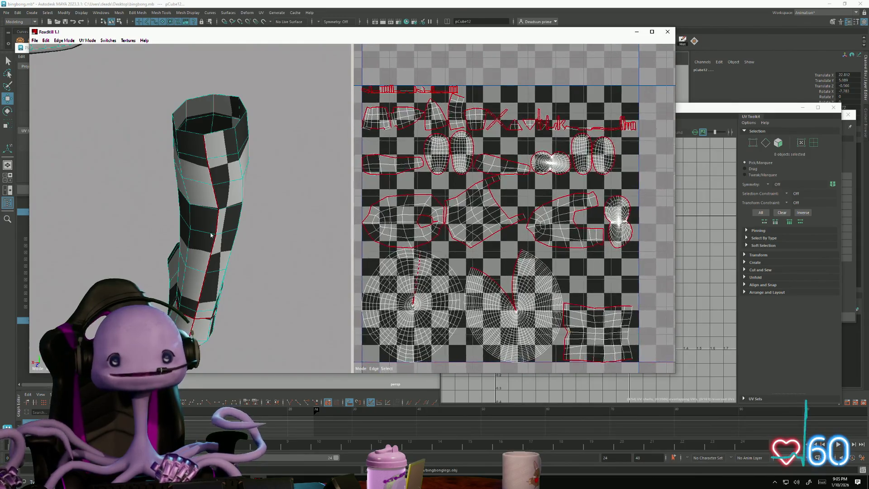
pyautogui.scroll(2, 249, 243)
pyautogui.moveTo(249, 242)
pyautogui.keyDown('alt'); pyautogui.mouseDown()
pyautogui.moveTo(205, 222)
pyautogui.moveTo(240, 246)
pyautogui.moveTo(133, 241)
pyautogui.mouseUp(); pyautogui.keyUp('alt')
pyautogui.keyDown('alt'); pyautogui.moveTo(133, 243); pyautogui.dragTo(144, 259, button='right'); pyautogui.keyUp('alt')
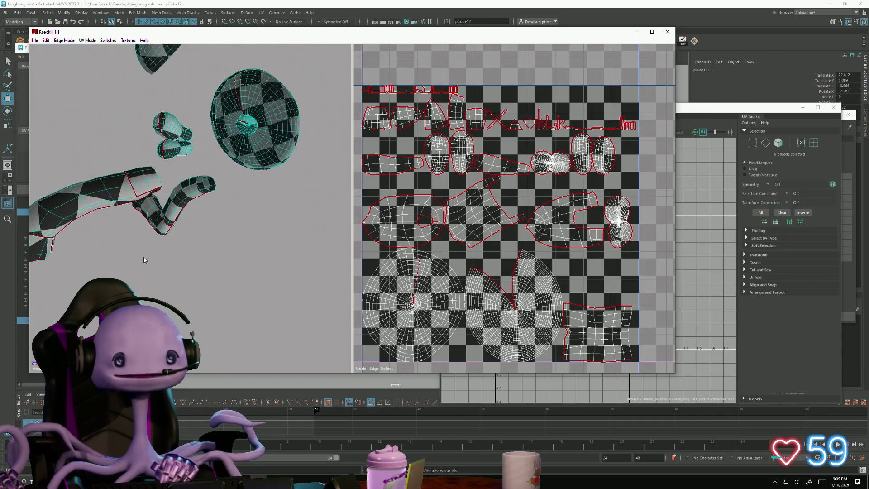
pyautogui.doubleClick(267, 131)
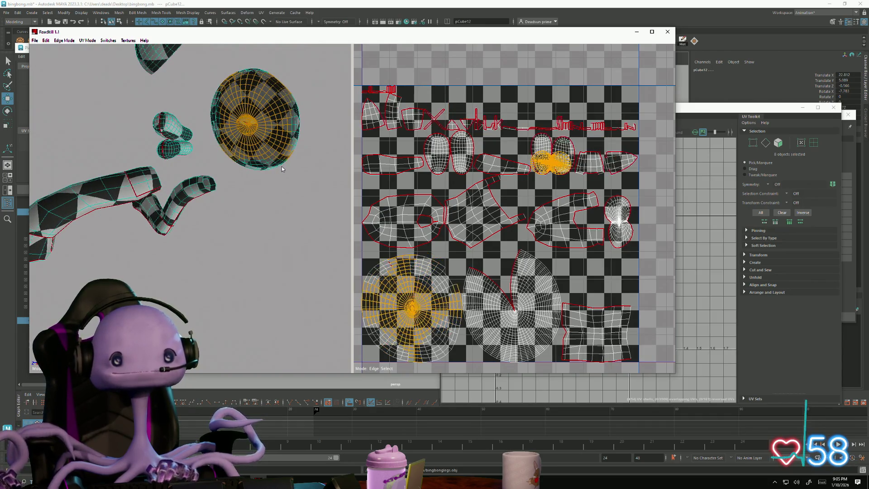
# Step: Cut an edge on the top hemisphere piece so its UV shells split apart
pyautogui.moveTo(220, 163)
pyautogui.keyDown('alt'); pyautogui.mouseDown()
pyautogui.moveTo(271, 189)
pyautogui.moveTo(294, 240)
pyautogui.moveTo(231, 181)
pyautogui.mouseUp(); pyautogui.keyUp('alt')
pyautogui.doubleClick(218, 162)
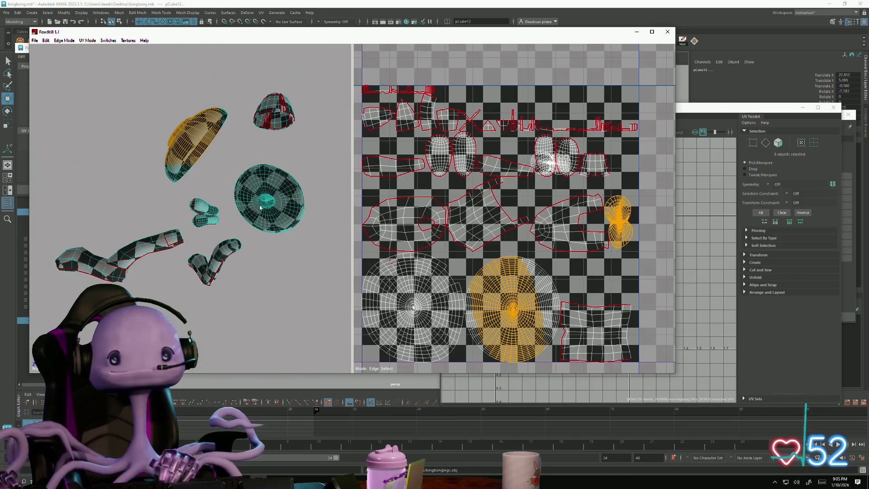
pyautogui.moveTo(196, 153)
pyautogui.keyDown('alt'); pyautogui.mouseDown()
pyautogui.moveTo(210, 166)
pyautogui.moveTo(217, 210)
pyautogui.moveTo(176, 241)
pyautogui.moveTo(156, 218)
pyautogui.moveTo(187, 240)
pyautogui.moveTo(171, 183)
pyautogui.mouseUp(); pyautogui.keyUp('alt')
pyautogui.scroll(5, 217, 210)
pyautogui.scroll(5, 178, 217)
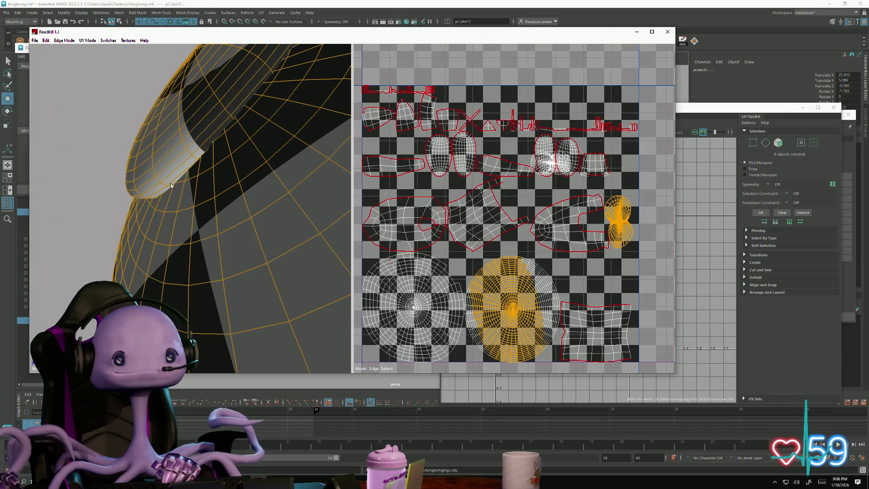
pyautogui.click(171, 183)
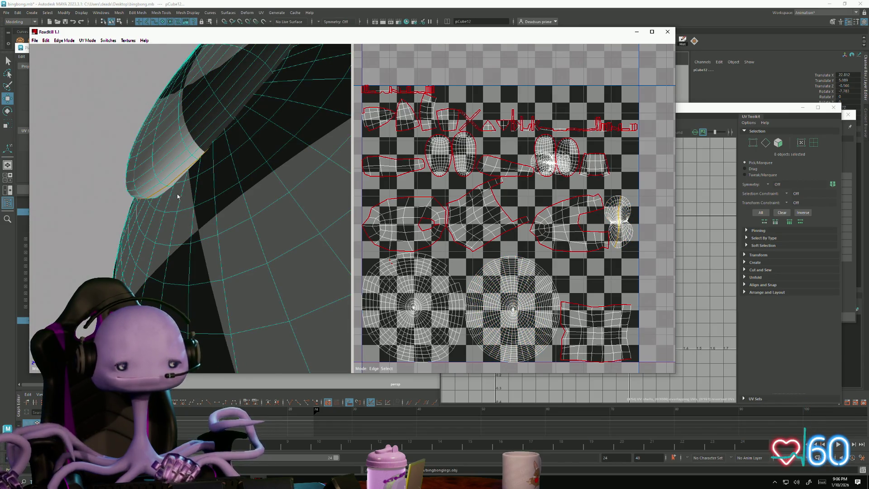
pyautogui.keyDown('alt'); pyautogui.moveTo(183, 199); pyautogui.dragTo(301, 236); pyautogui.keyUp('alt')
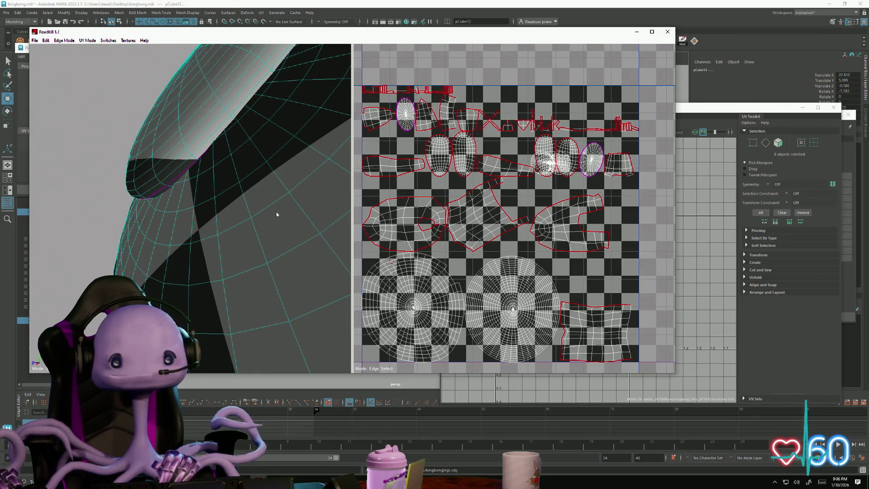
pyautogui.keyDown('alt'); pyautogui.moveTo(276, 212); pyautogui.dragTo(221, 194, button='right'); pyautogui.keyUp('alt')
pyautogui.moveTo(220, 194)
pyautogui.keyDown('alt'); pyautogui.mouseDown()
pyautogui.moveTo(311, 200)
pyautogui.moveTo(186, 213)
pyautogui.moveTo(276, 217)
pyautogui.mouseUp(); pyautogui.keyUp('alt')
pyautogui.moveTo(276, 217)
pyautogui.keyDown('alt'); pyautogui.mouseDown(button='right')
pyautogui.moveTo(296, 245)
pyautogui.moveTo(258, 229)
pyautogui.moveTo(252, 236)
pyautogui.moveTo(307, 220)
pyautogui.mouseUp(button='right'); pyautogui.keyUp('alt')
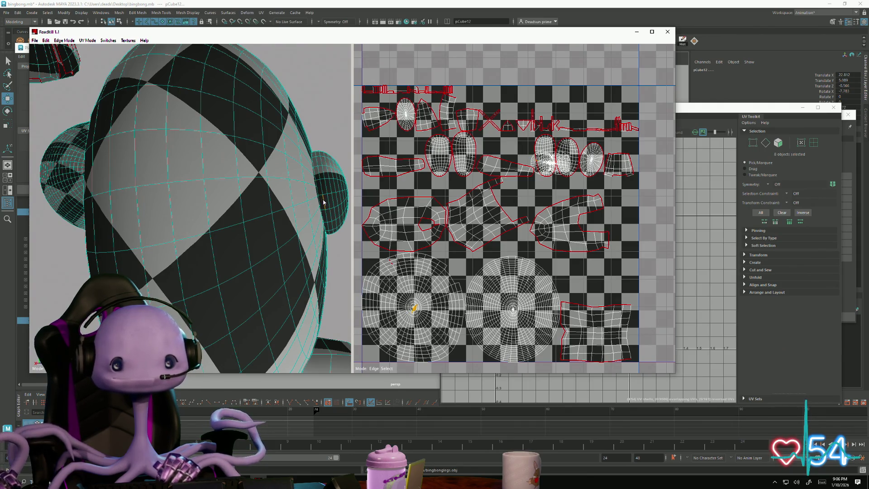
pyautogui.keyDown('alt'); pyautogui.moveTo(323, 203); pyautogui.dragTo(318, 233, button='right'); pyautogui.keyUp('alt')
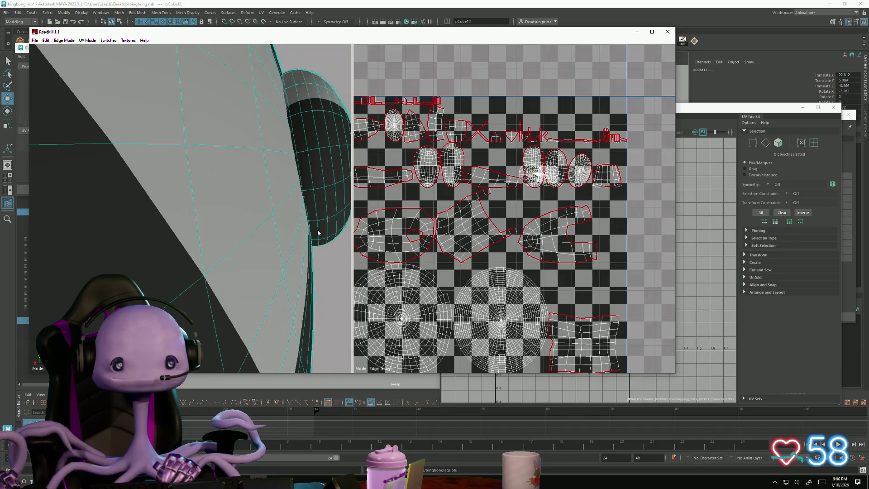
pyautogui.scroll(-5, 315, 237)
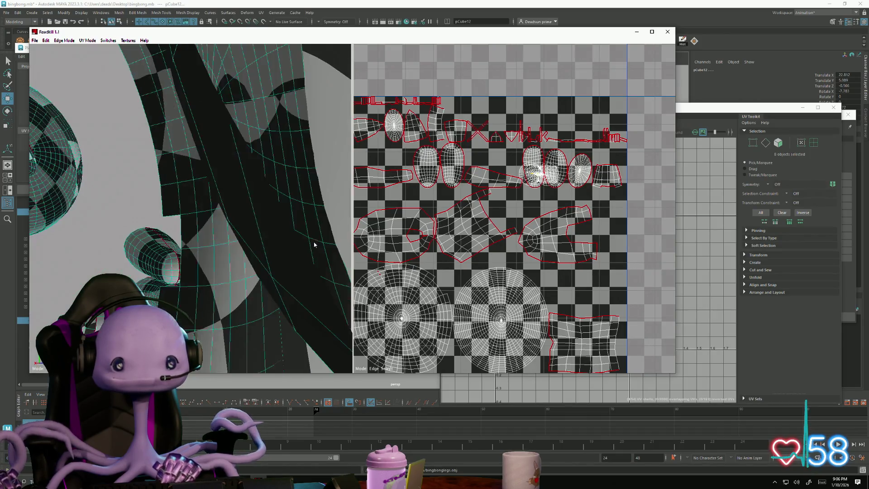
pyautogui.scroll(2, 311, 240)
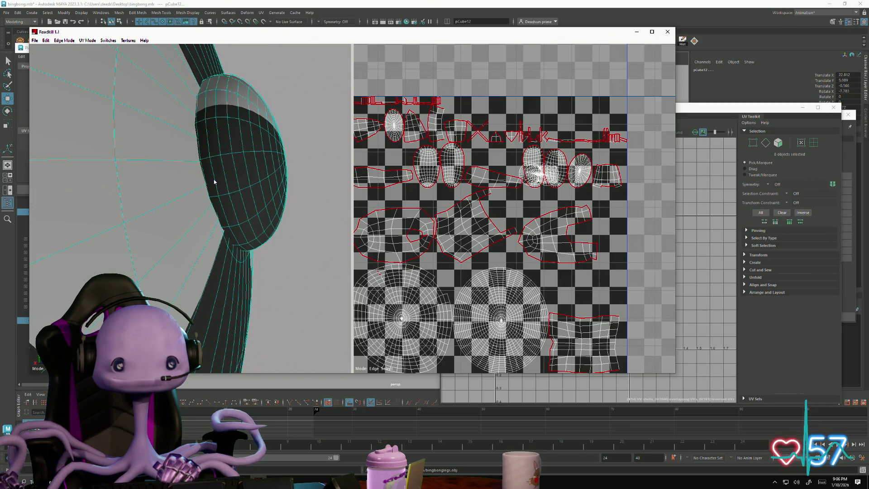
pyautogui.scroll(-3, 265, 229)
pyautogui.moveTo(265, 230)
pyautogui.keyDown('alt'); pyautogui.mouseDown()
pyautogui.moveTo(249, 227)
pyautogui.moveTo(322, 218)
pyautogui.moveTo(276, 246)
pyautogui.moveTo(311, 248)
pyautogui.moveTo(170, 209)
pyautogui.moveTo(219, 271)
pyautogui.moveTo(204, 252)
pyautogui.moveTo(203, 283)
pyautogui.moveTo(207, 232)
pyautogui.moveTo(178, 190)
pyautogui.mouseUp(); pyautogui.keyUp('alt')
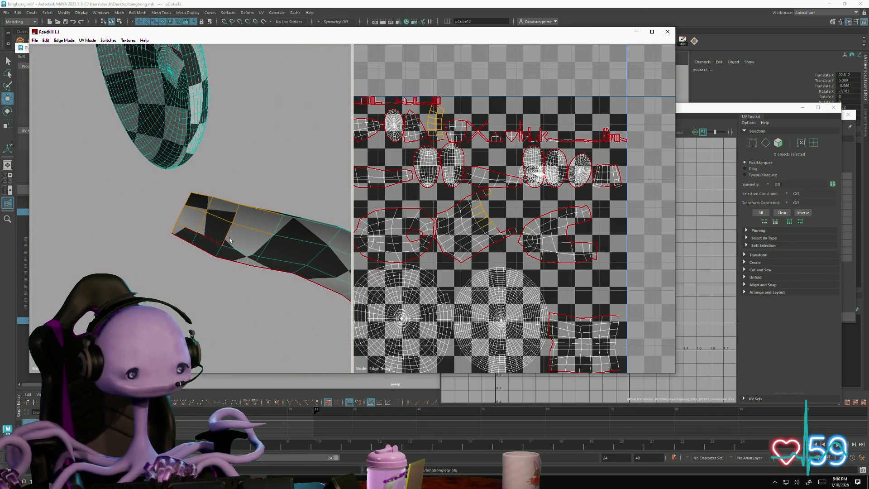
# Step: Add several arm edges to the seams
pyautogui.click(210, 235)
pyautogui.click(226, 244)
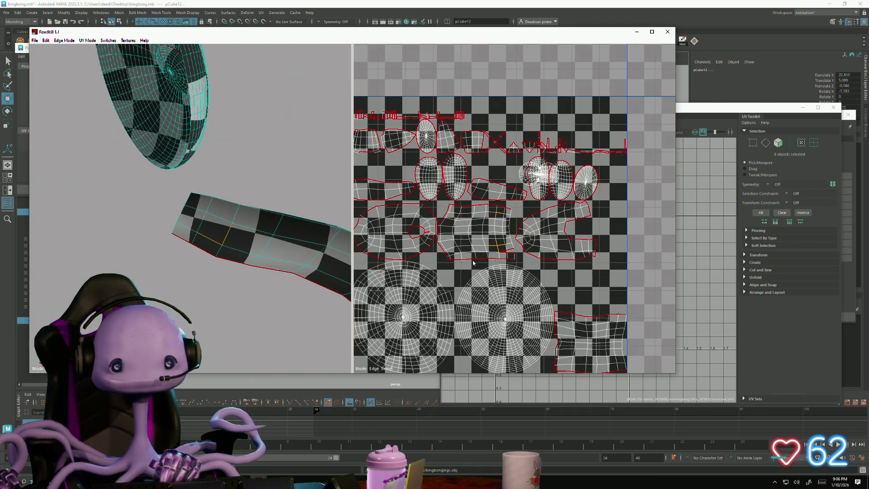
pyautogui.click(508, 254)
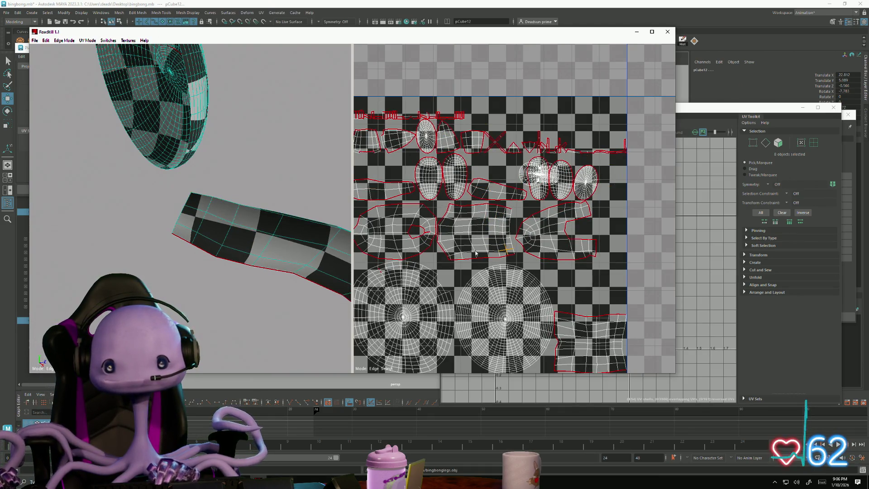
pyautogui.scroll(3, 431, 244)
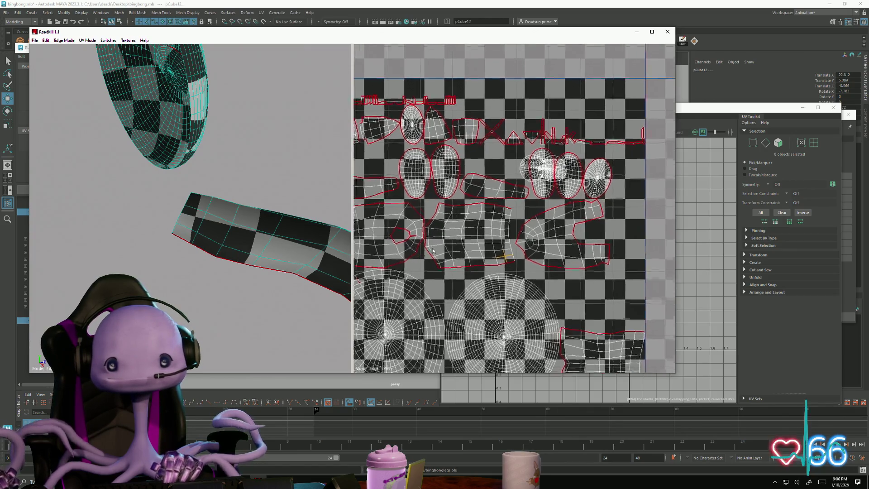
pyautogui.click(411, 238)
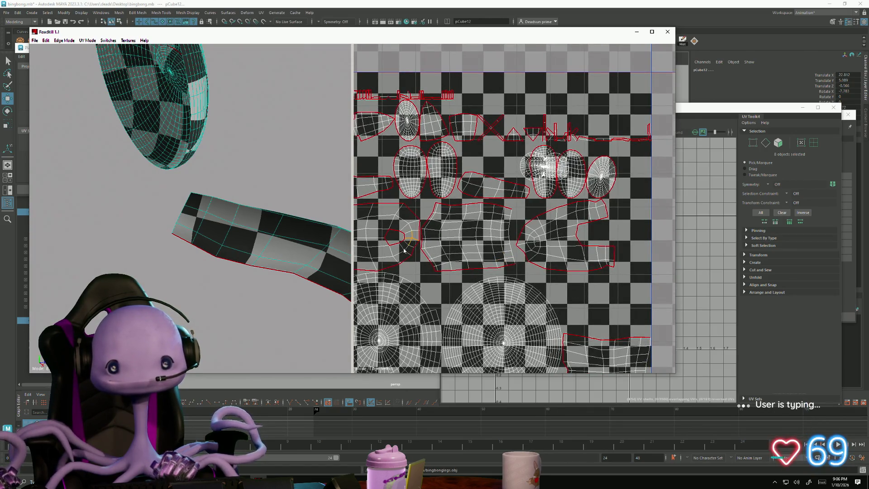
# Step: Stitch the central arm shells so they re-unfold as larger pieces
pyautogui.moveTo(406, 260); pyautogui.dragTo(445, 240, button='middle')
pyautogui.scroll(-2, 436, 196)
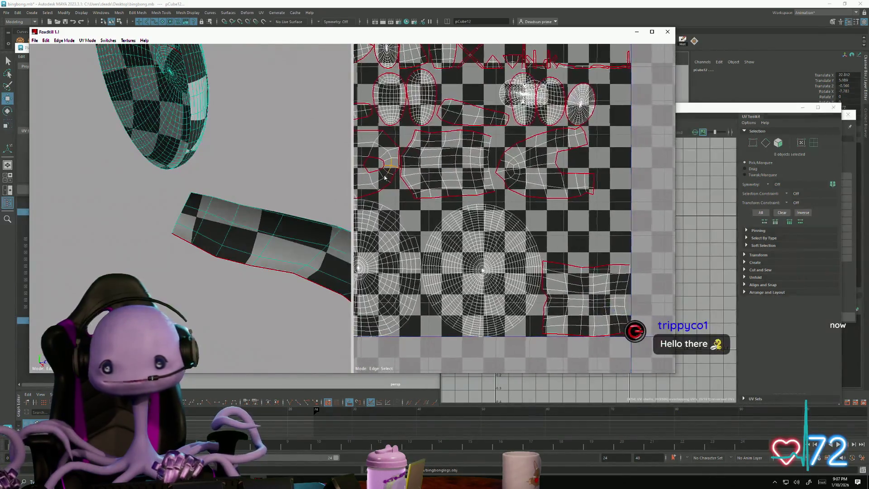
pyautogui.scroll(3, 407, 231)
pyautogui.scroll(1, 409, 229)
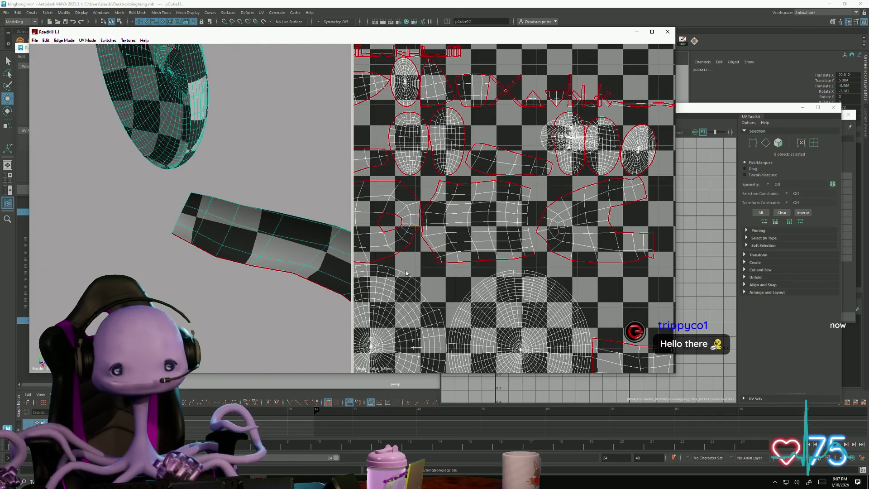
pyautogui.click(415, 228)
pyautogui.moveTo(290, 235)
pyautogui.keyDown('alt'); pyautogui.mouseDown()
pyautogui.moveTo(267, 261)
pyautogui.moveTo(291, 269)
pyautogui.moveTo(371, 264)
pyautogui.mouseUp(); pyautogui.keyUp('alt')
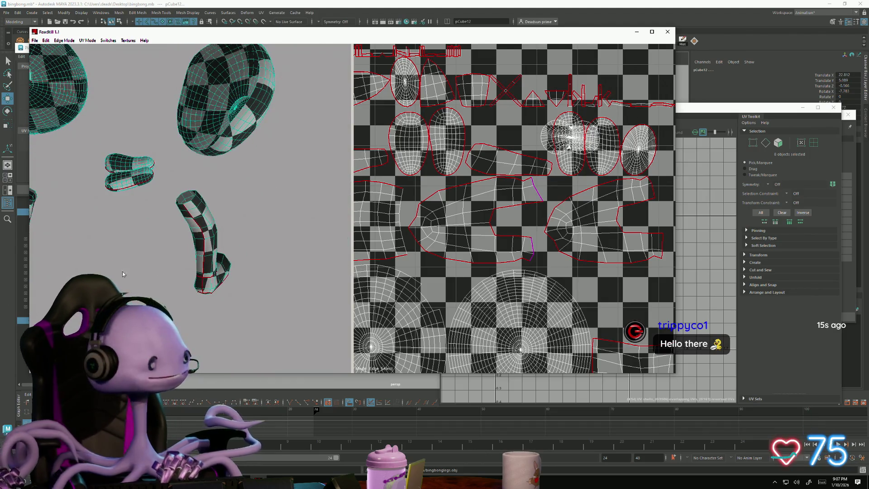
pyautogui.keyDown('alt'); pyautogui.moveTo(139, 260); pyautogui.dragTo(198, 271); pyautogui.keyUp('alt')
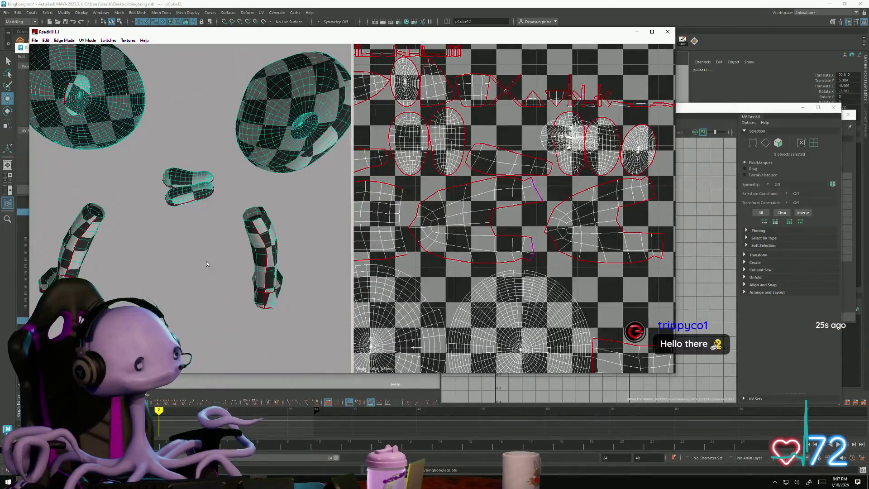
pyautogui.moveTo(232, 243)
pyautogui.keyDown('alt'); pyautogui.mouseDown()
pyautogui.moveTo(234, 286)
pyautogui.moveTo(209, 296)
pyautogui.moveTo(200, 280)
pyautogui.mouseUp(); pyautogui.keyUp('alt')
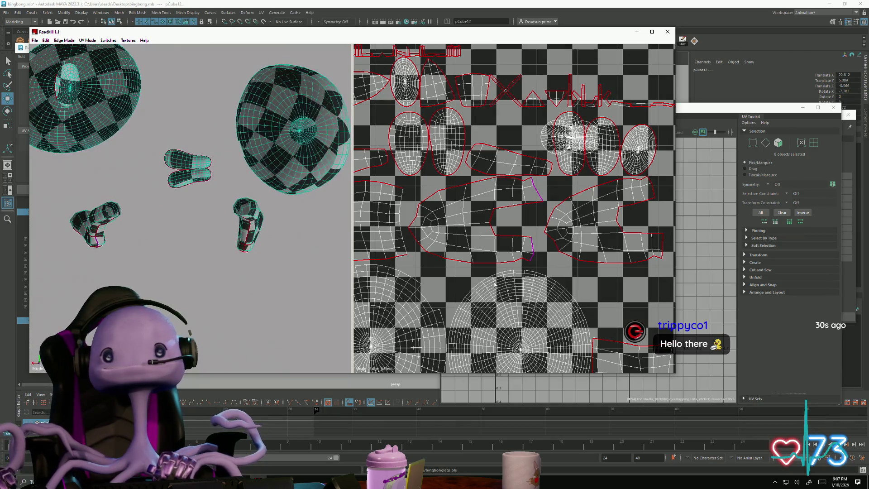
pyautogui.scroll(5, 483, 170)
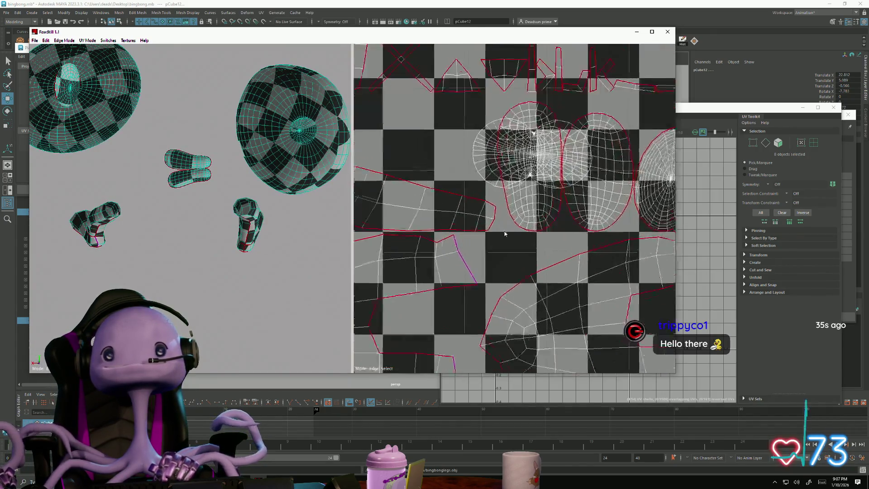
# Step: Clear the edge selection and inspect the seams in the UV view
pyautogui.click(475, 169)
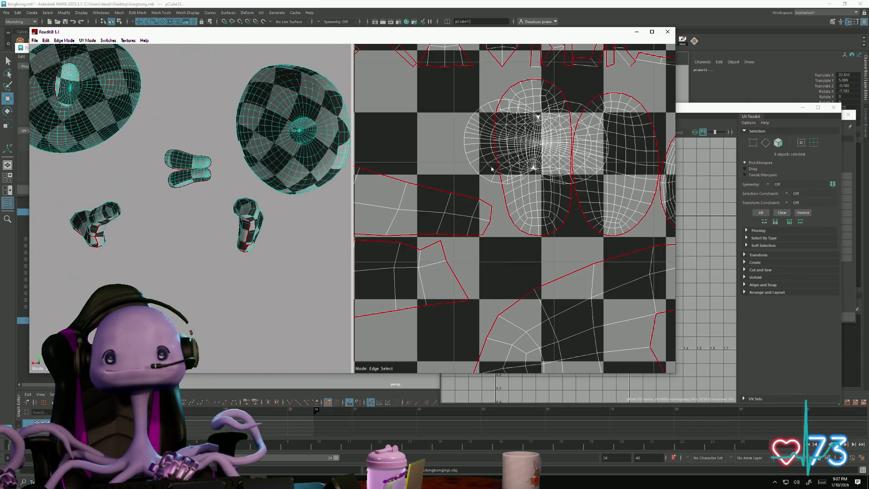
pyautogui.scroll(5, 534, 169)
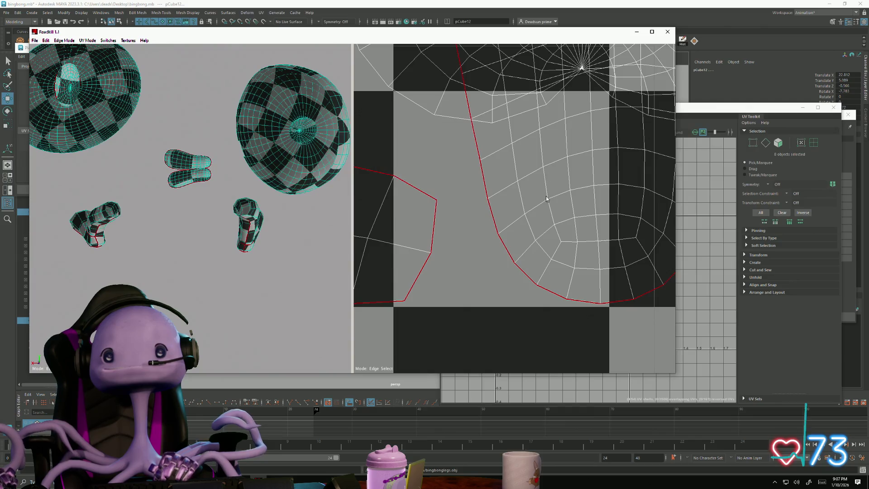
pyautogui.scroll(-8, 546, 198)
pyautogui.scroll(3, 532, 185)
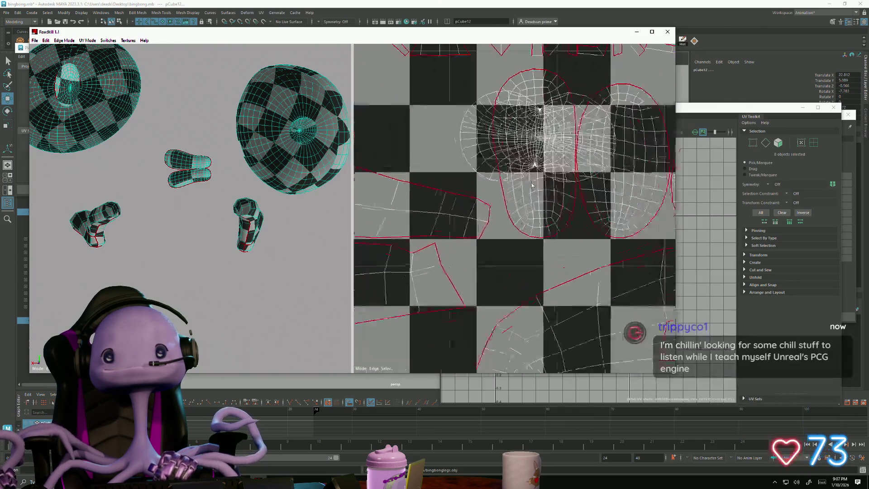
pyautogui.scroll(2, 548, 147)
pyautogui.scroll(-3, 548, 140)
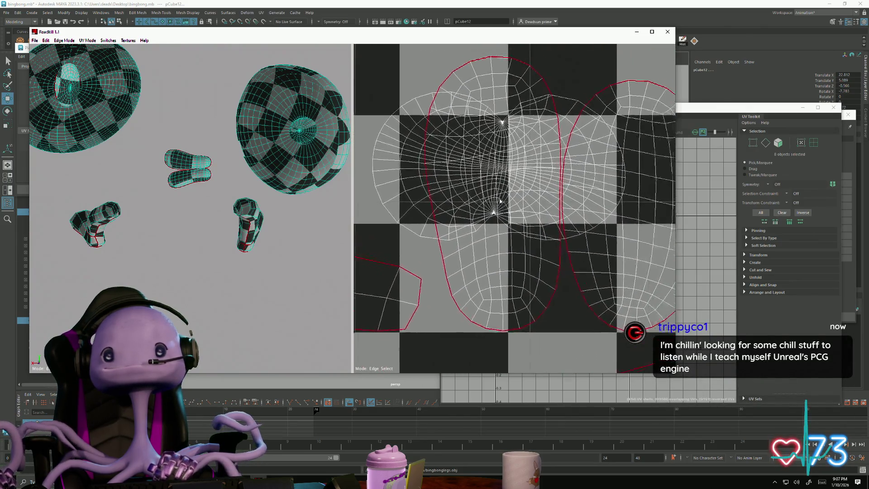
pyautogui.scroll(5, 500, 200)
pyautogui.scroll(-1, 500, 201)
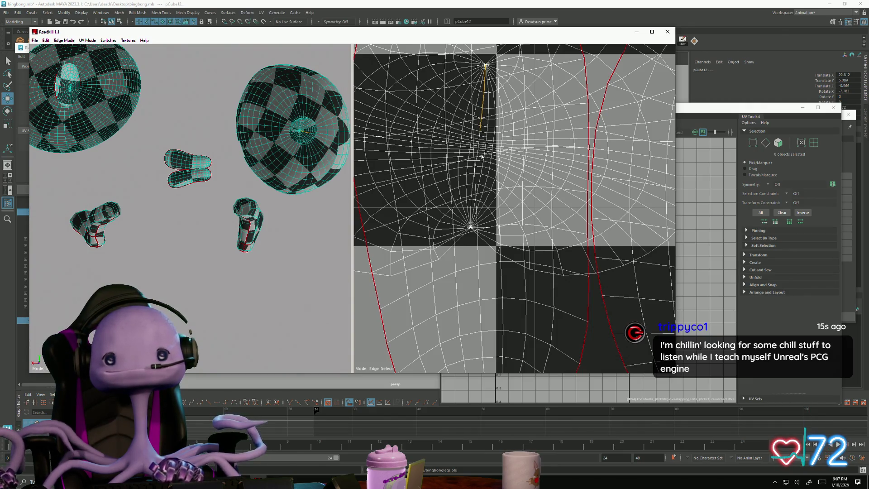
# Step: Recompute the unwrap so the sphere cap flattens into a fan-shaped shell
pyautogui.hotkey('ctrl', 'z')
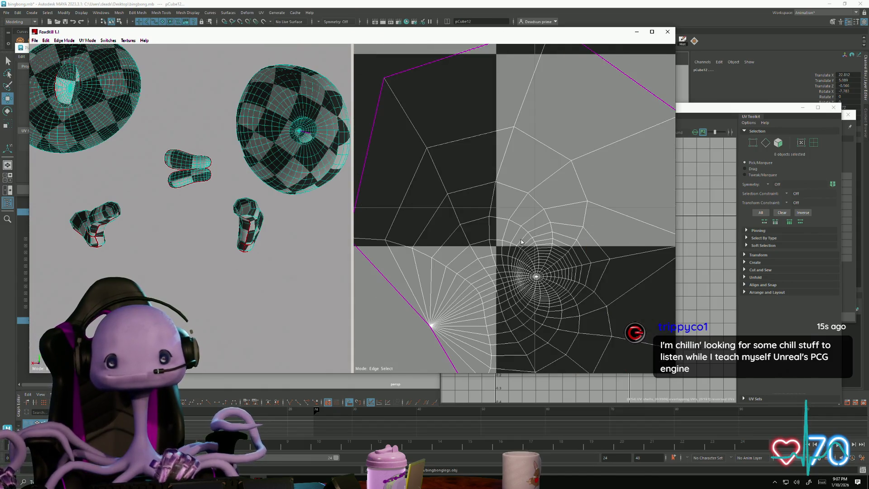
pyautogui.scroll(-5, 521, 242)
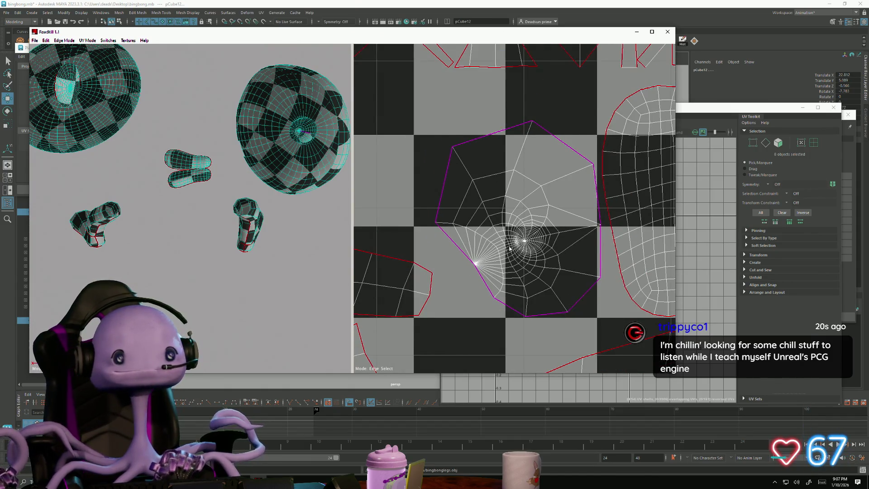
pyautogui.scroll(10, 509, 248)
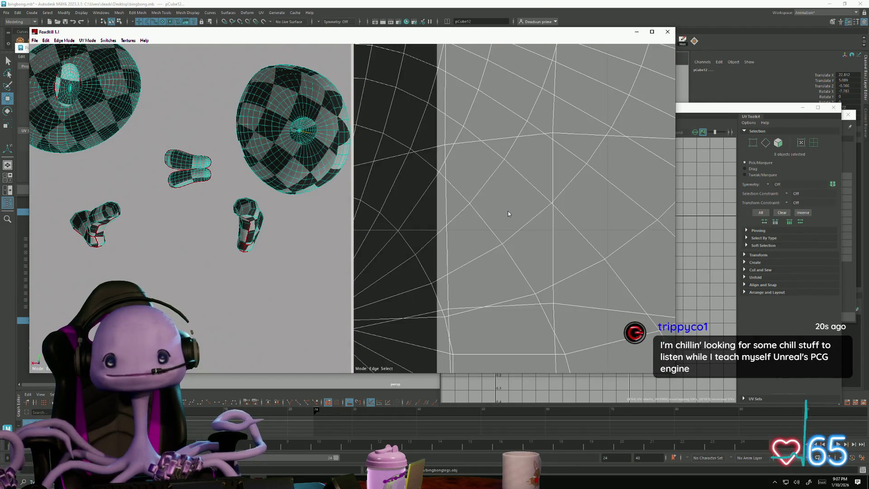
pyautogui.scroll(-5, 508, 213)
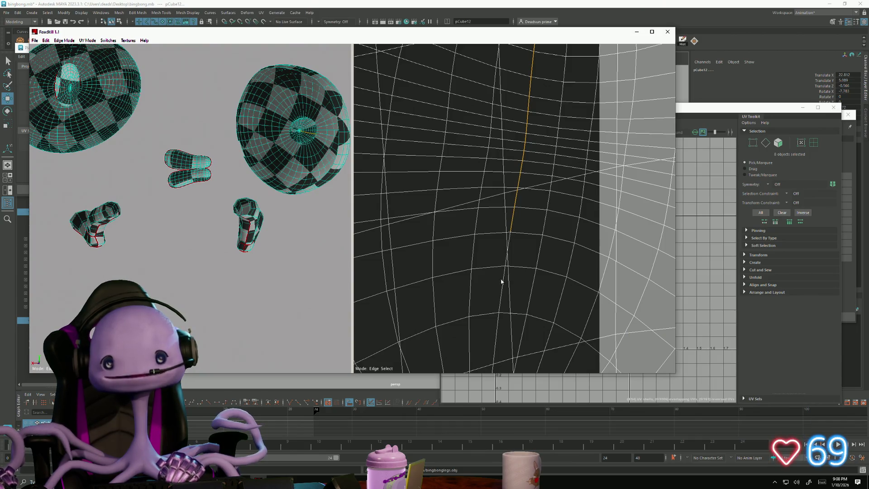
pyautogui.moveTo(506, 261)
pyautogui.mouseDown(button='middle')
pyautogui.moveTo(508, 316)
pyautogui.moveTo(519, 166)
pyautogui.mouseUp(button='middle')
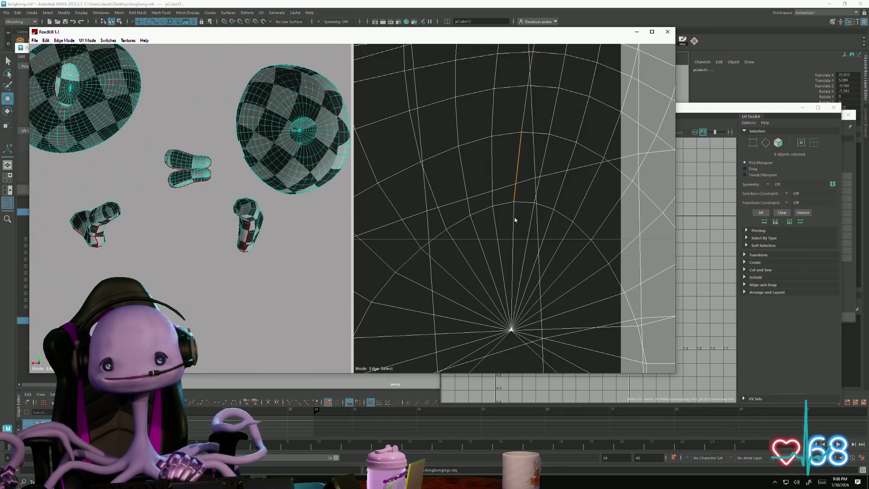
pyautogui.scroll(-10, 517, 258)
pyautogui.scroll(3, 534, 285)
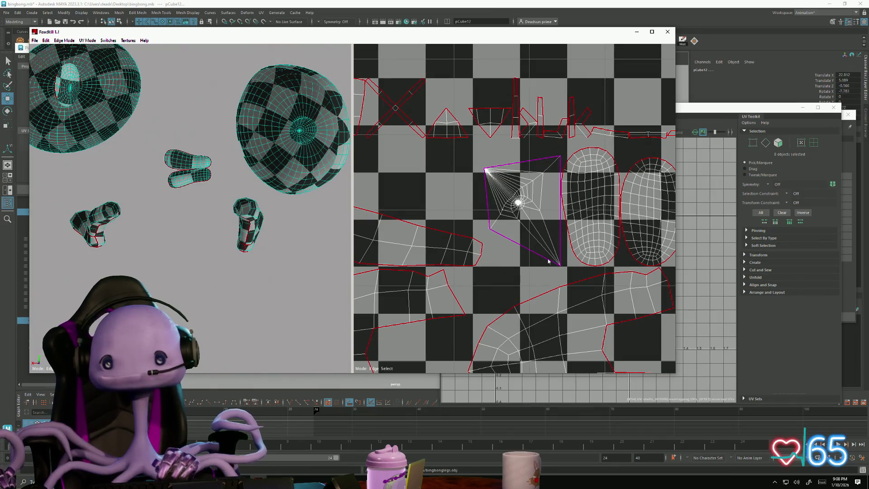
# Step: Select, inspect, and deselect the sphere cap's fan-shaped UV shell
pyautogui.moveTo(271, 226); pyautogui.dragTo(334, 249)
pyautogui.click(510, 198)
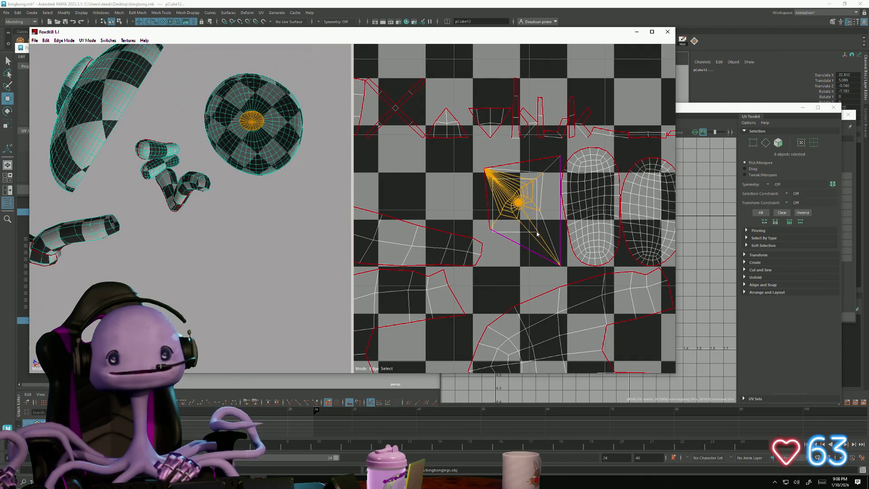
pyautogui.click(442, 202)
pyautogui.scroll(-3, 498, 203)
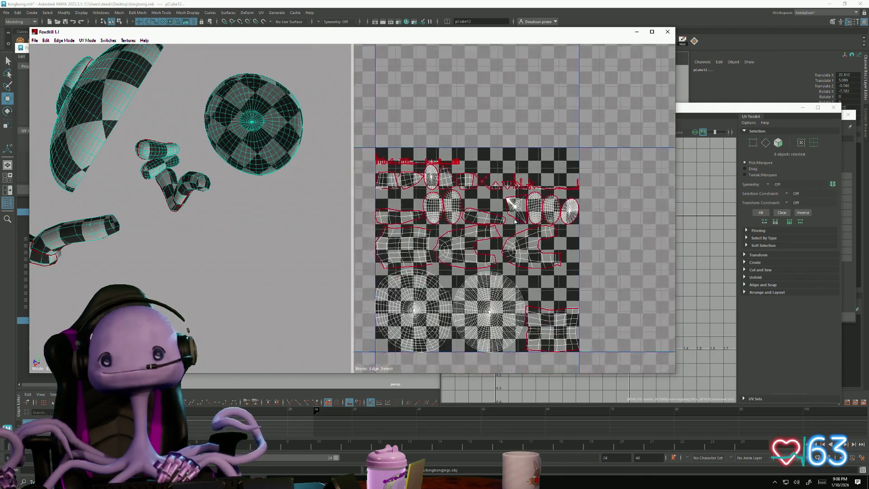
pyautogui.scroll(3, 516, 226)
pyautogui.moveTo(520, 203); pyautogui.dragTo(549, 254, button='middle')
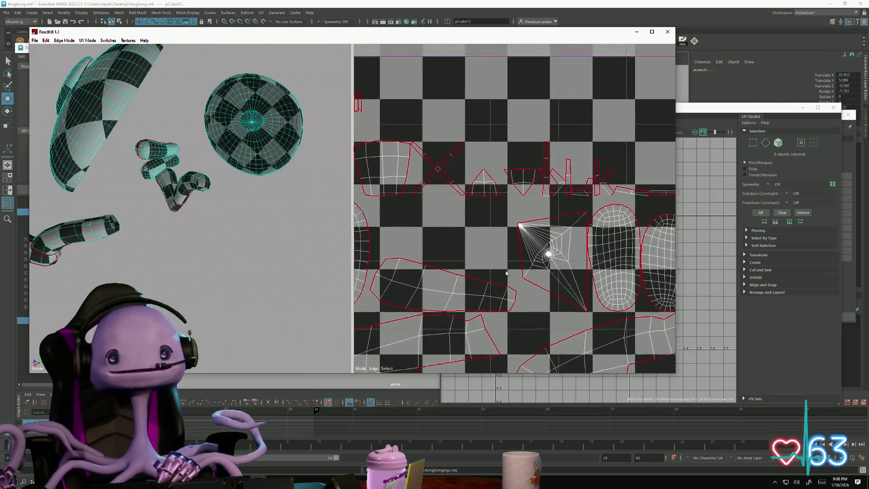
pyautogui.scroll(-1, 498, 244)
# Step: Box-select the helmet mesh in the 3D view
pyautogui.moveTo(124, 199)
pyautogui.mouseDown(button='middle')
pyautogui.moveTo(197, 208)
pyautogui.moveTo(227, 253)
pyautogui.moveTo(214, 295)
pyautogui.moveTo(204, 287)
pyautogui.mouseUp(button='middle')
pyautogui.scroll(5, 227, 252)
pyautogui.scroll(-3, 203, 284)
pyautogui.scroll(3, 204, 287)
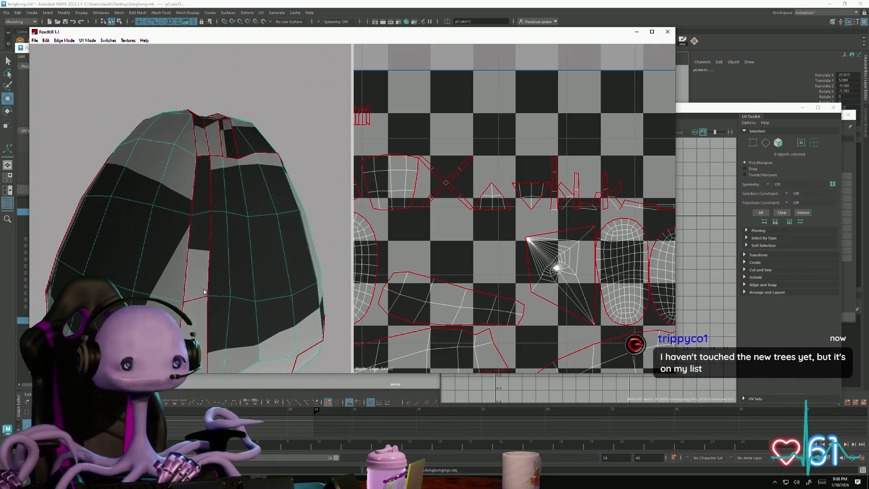
pyautogui.scroll(-3, 203, 289)
pyautogui.scroll(3, 203, 291)
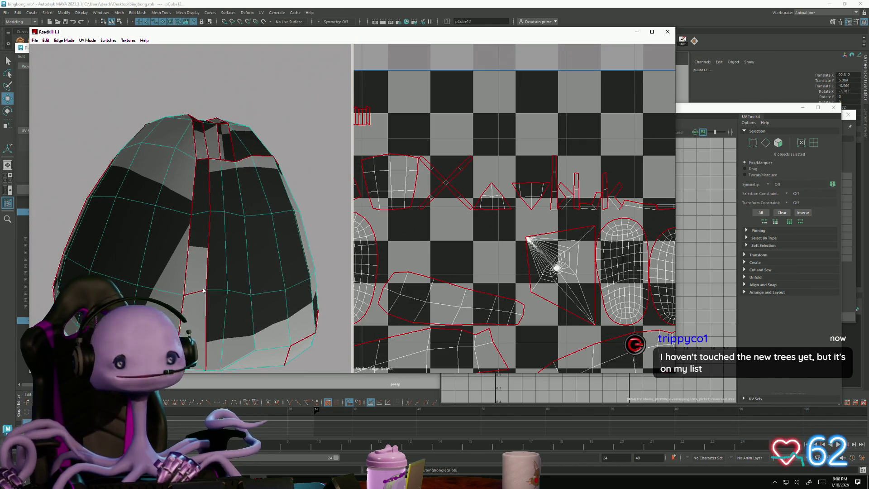
pyautogui.scroll(-4, 204, 289)
pyautogui.moveTo(102, 147); pyautogui.dragTo(286, 309)
# Step: Centre the helmet's UV shell and check it within the full packed tile
pyautogui.moveTo(502, 316); pyautogui.dragTo(473, 127, button='middle')
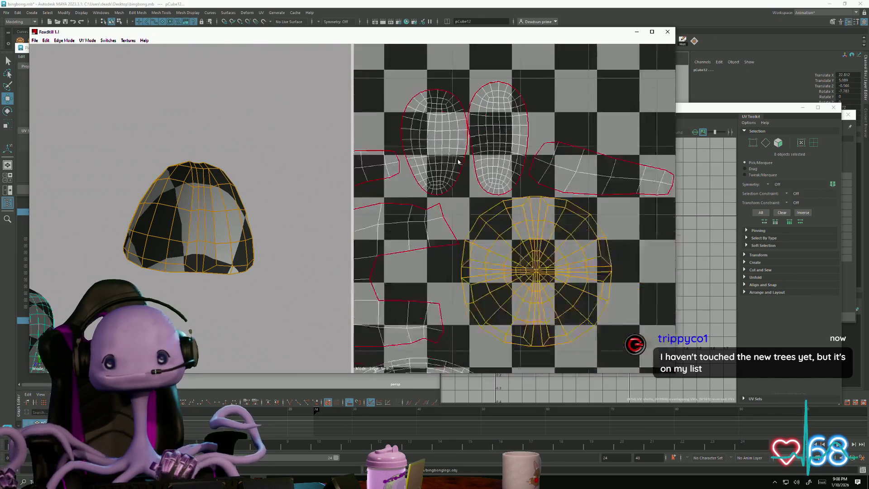
pyautogui.scroll(3, 470, 162)
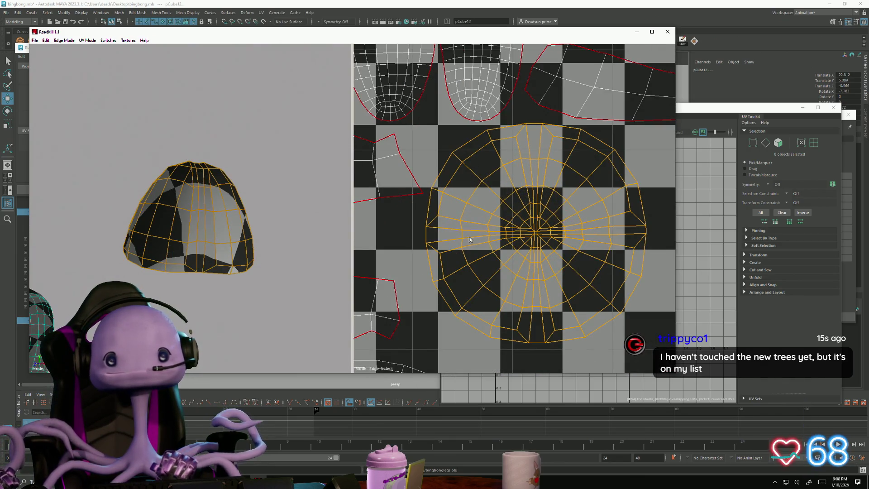
pyautogui.scroll(3, 469, 239)
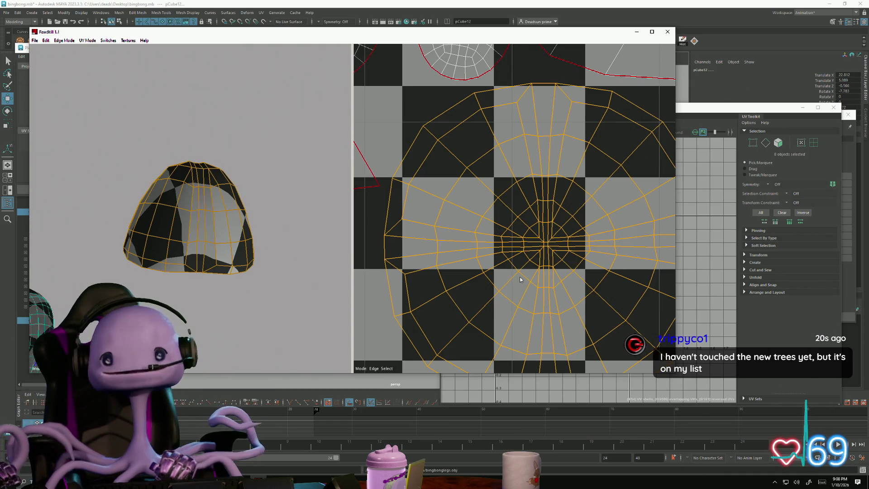
pyautogui.scroll(-3, 529, 284)
pyautogui.scroll(4, 242, 314)
pyautogui.scroll(-2, 240, 310)
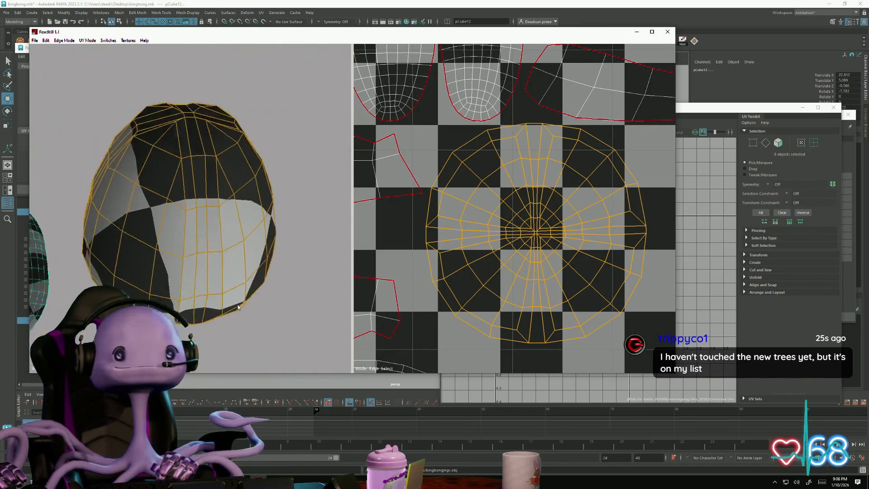
pyautogui.scroll(-2, 236, 302)
pyautogui.scroll(3, 236, 303)
pyautogui.scroll(-3, 239, 308)
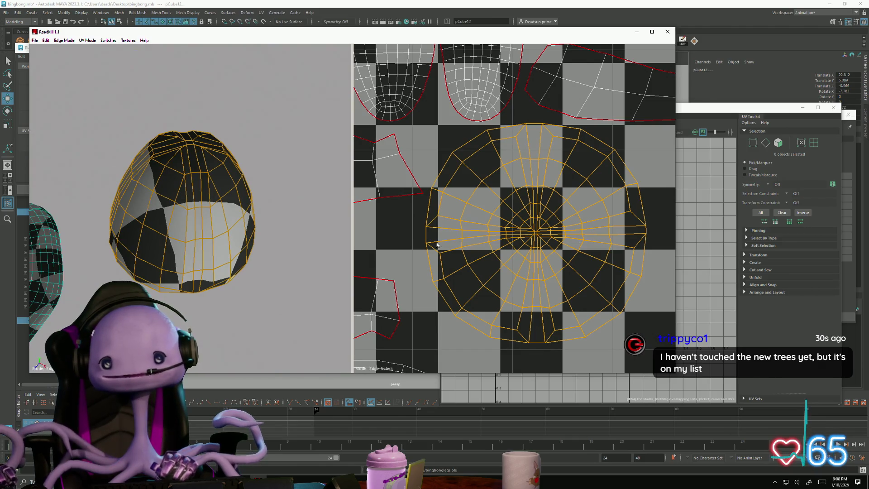
pyautogui.scroll(-5, 518, 115)
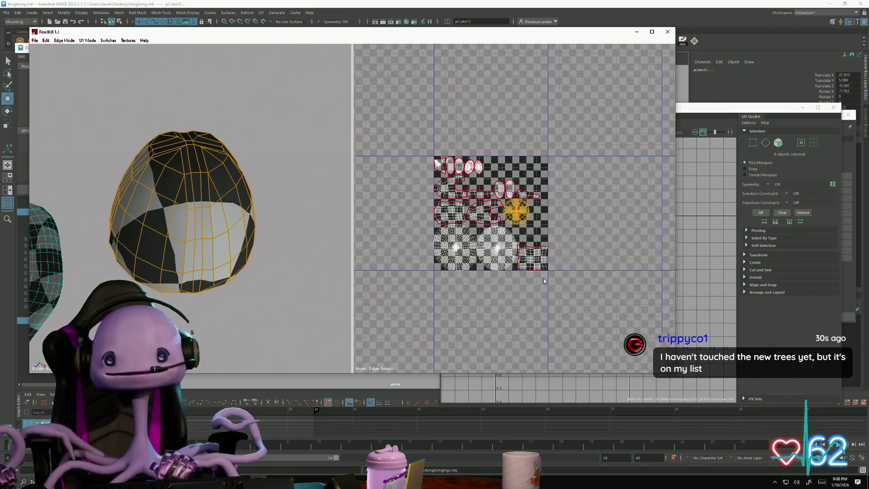
pyautogui.scroll(2, 544, 278)
pyautogui.moveTo(539, 294); pyautogui.dragTo(570, 303, button='middle')
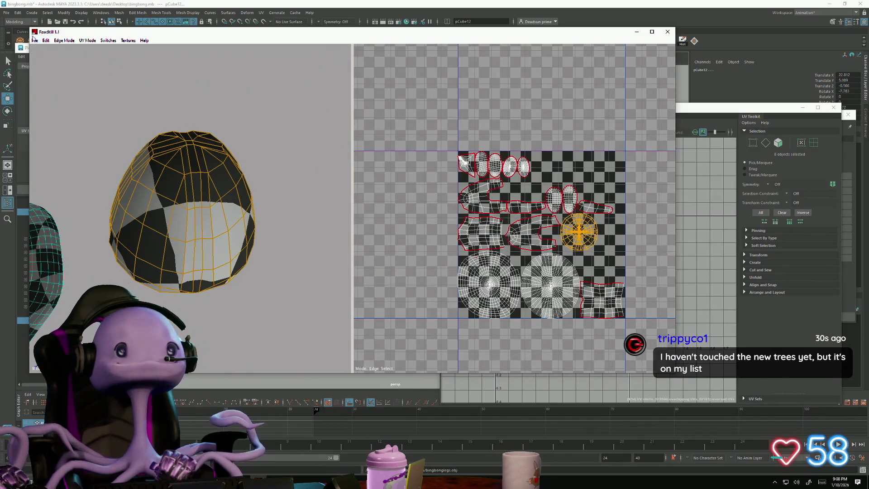
# Step: Close RoadKill from the File menu and return to Maya
pyautogui.click(35, 40)
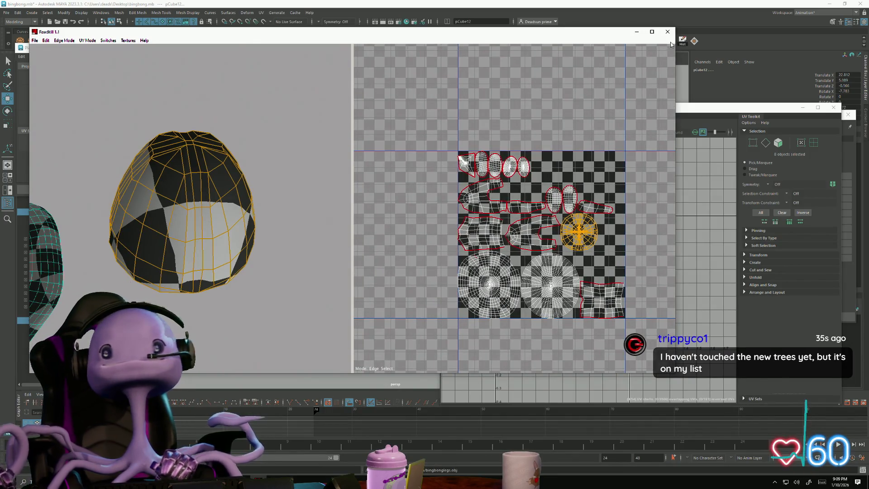
pyautogui.click(667, 32)
pyautogui.moveTo(384, 229); pyautogui.dragTo(381, 266, button='right')
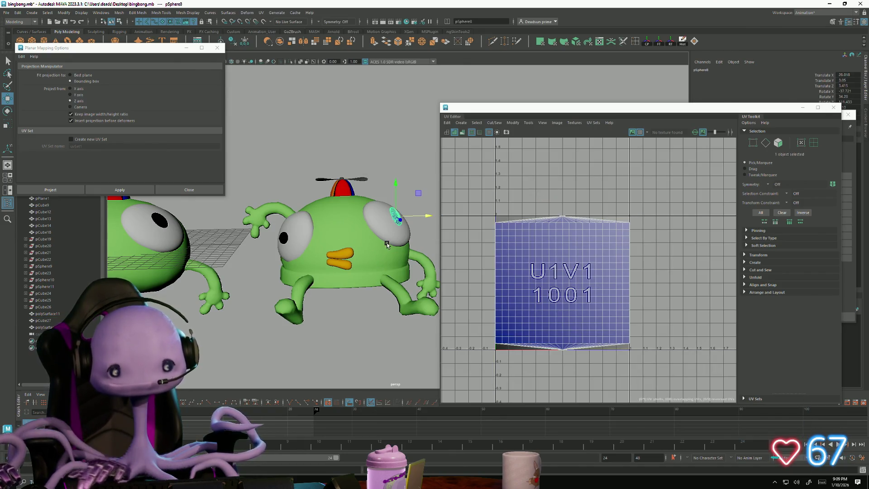
# Step: Undo twice, then delete the propeller hat, the bird's white eye and beak pCube5
pyautogui.hotkey('ctrl', 'z')
pyautogui.hotkey('ctrl', 'z')
pyautogui.hotkey('ctrl', 'z')
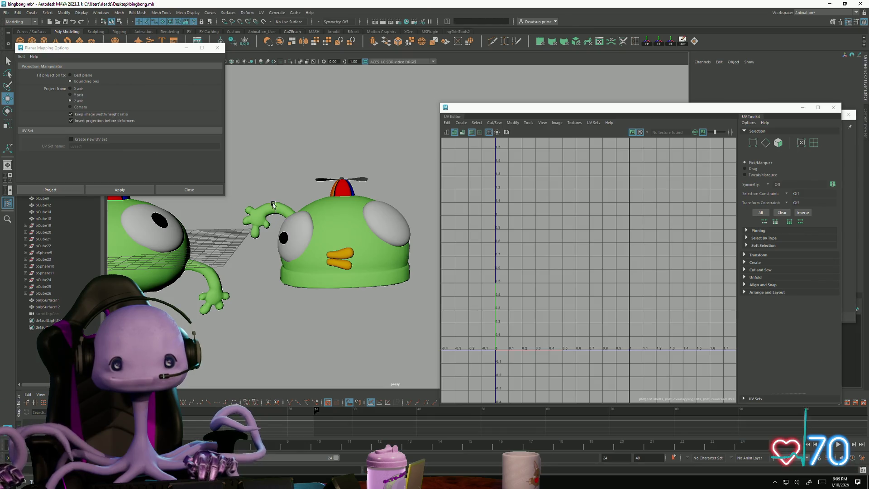
pyautogui.hotkey('ctrl', 'z')
pyautogui.moveTo(320, 170); pyautogui.dragTo(348, 180)
pyautogui.click(340, 175)
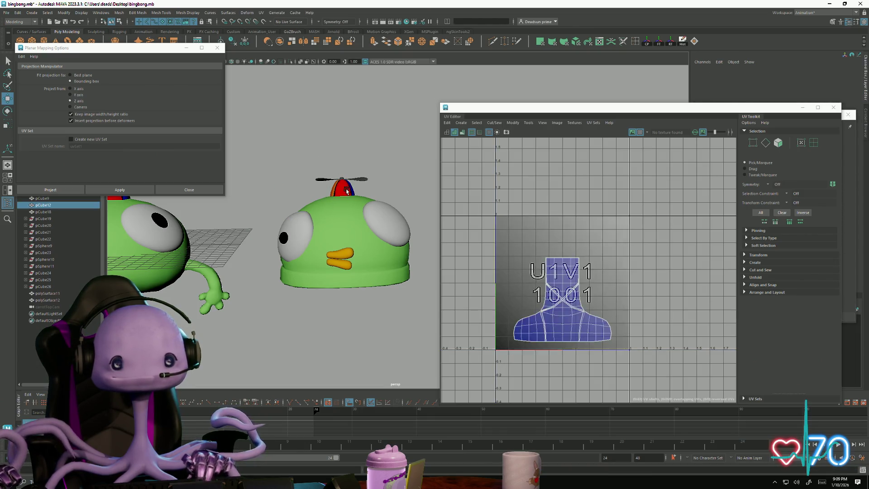
pyautogui.press('Delete')
pyautogui.click(303, 239)
pyautogui.click(387, 222)
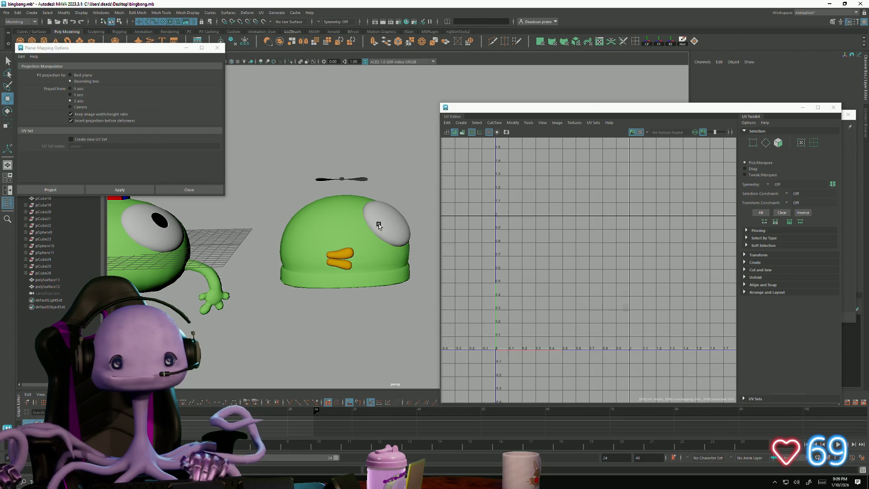
pyautogui.press('Delete')
pyautogui.click(340, 263)
pyautogui.press('Delete')
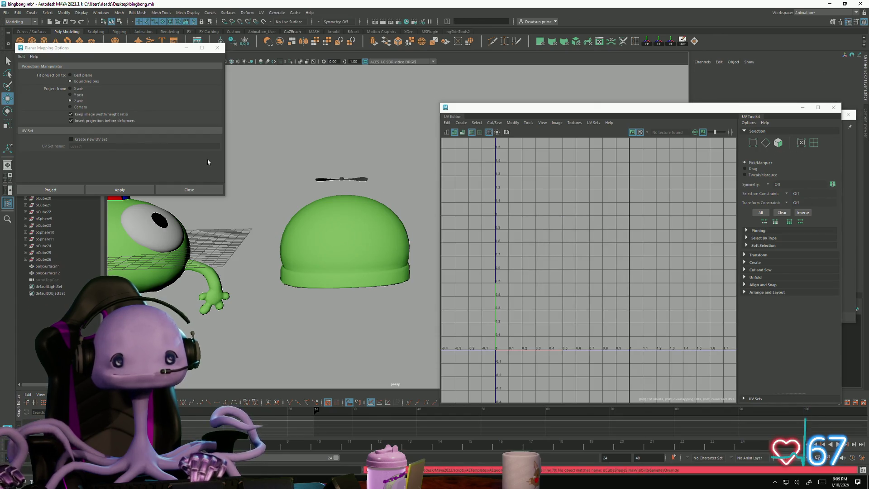
# Step: Import bingbonglegs.obj from the Desktop into the scene
pyautogui.click(6, 12)
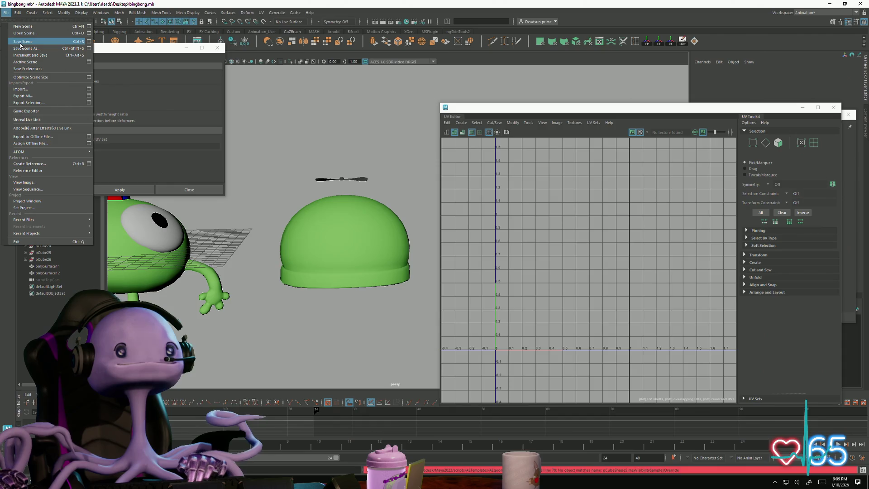
pyautogui.click(20, 88)
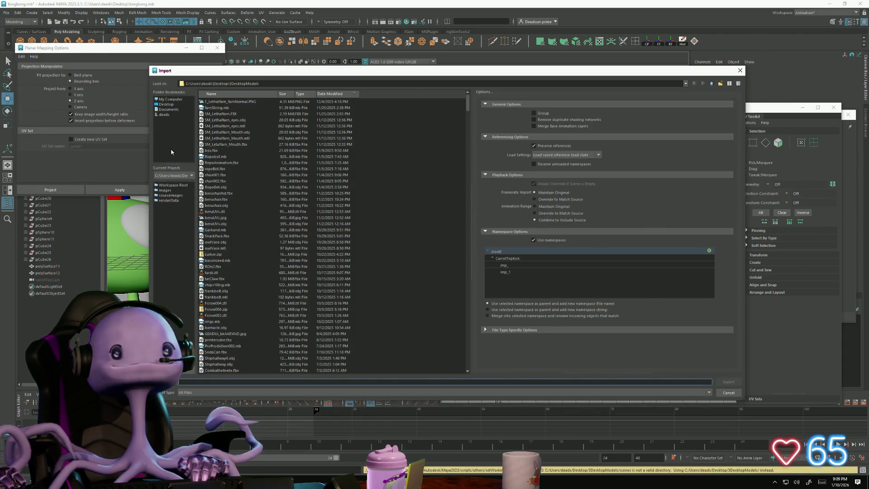
pyautogui.click(216, 121)
pyautogui.click(167, 104)
pyautogui.click(251, 205)
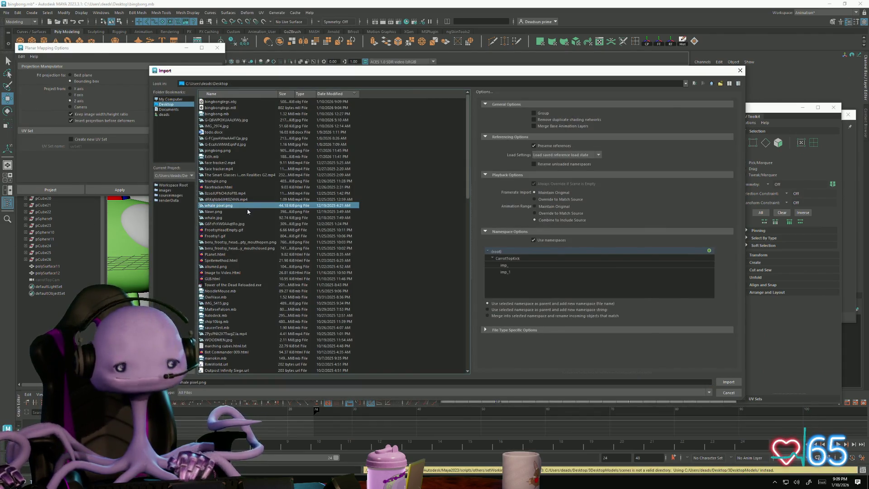
pyautogui.write('bingbonglegs.obj')
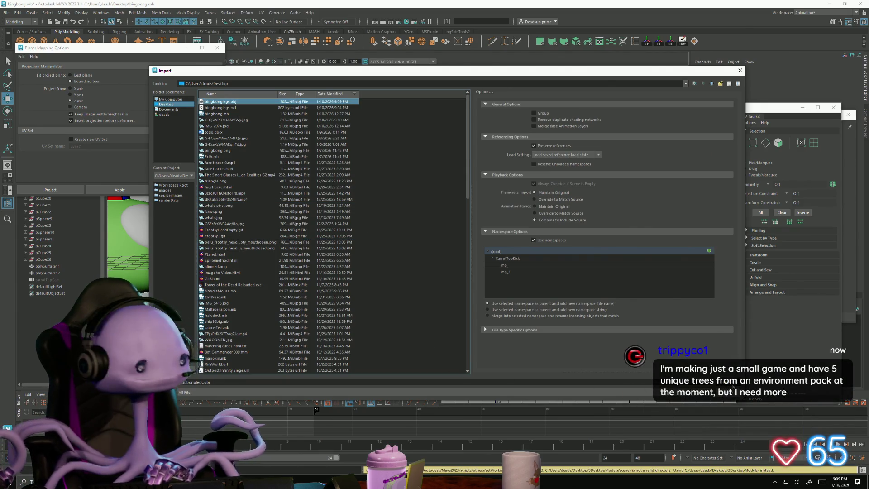
pyautogui.press('Return')
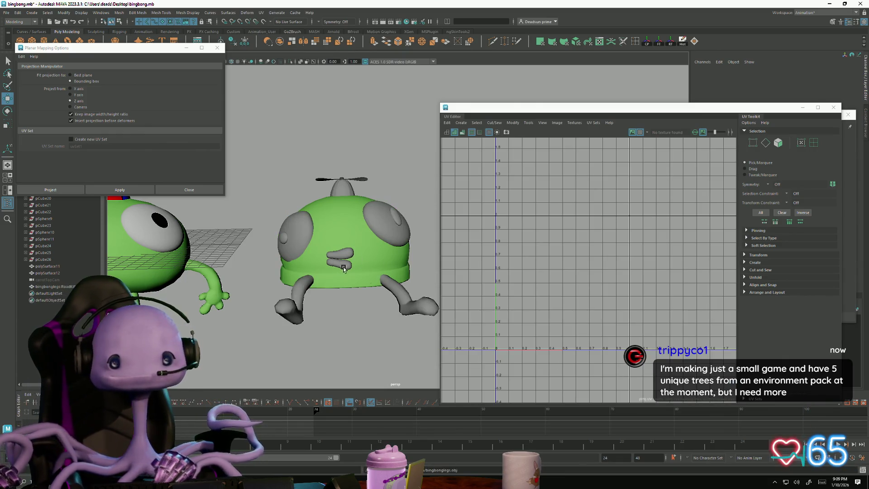
# Step: Undo, close the Planar Mapping Options, and select the curved arm piece pCube9
pyautogui.keyDown('alt'); pyautogui.moveTo(361, 298); pyautogui.dragTo(319, 288, button='middle'); pyautogui.keyUp('alt')
pyautogui.keyDown('alt'); pyautogui.moveTo(319, 288); pyautogui.dragTo(321, 299, button='right'); pyautogui.keyUp('alt')
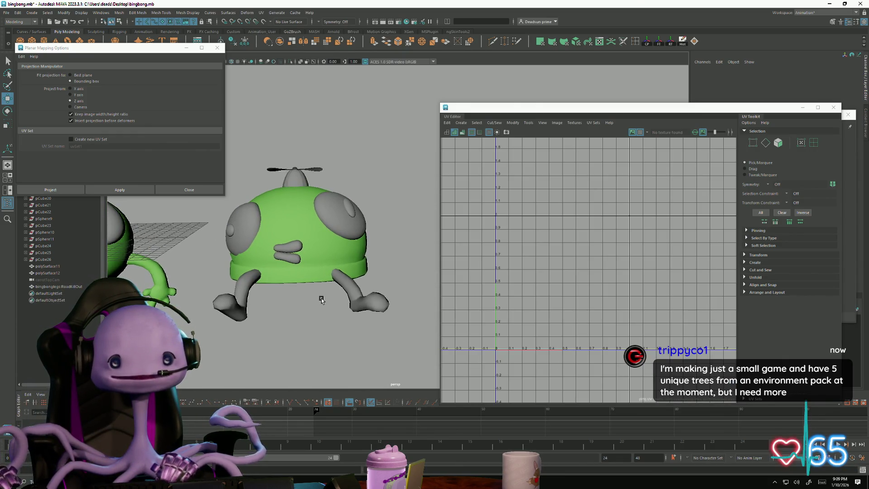
pyautogui.keyDown('alt'); pyautogui.moveTo(294, 331); pyautogui.dragTo(336, 339, button='middle'); pyautogui.keyUp('alt')
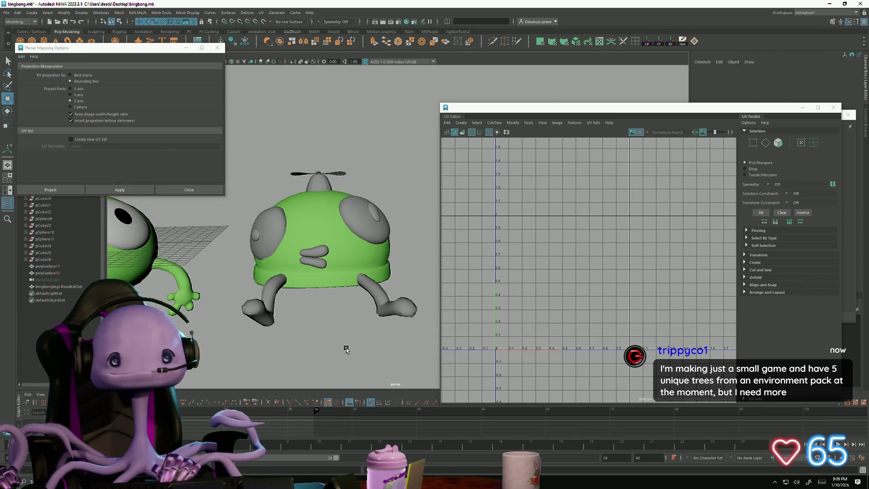
pyautogui.hotkey('ctrl', 'z')
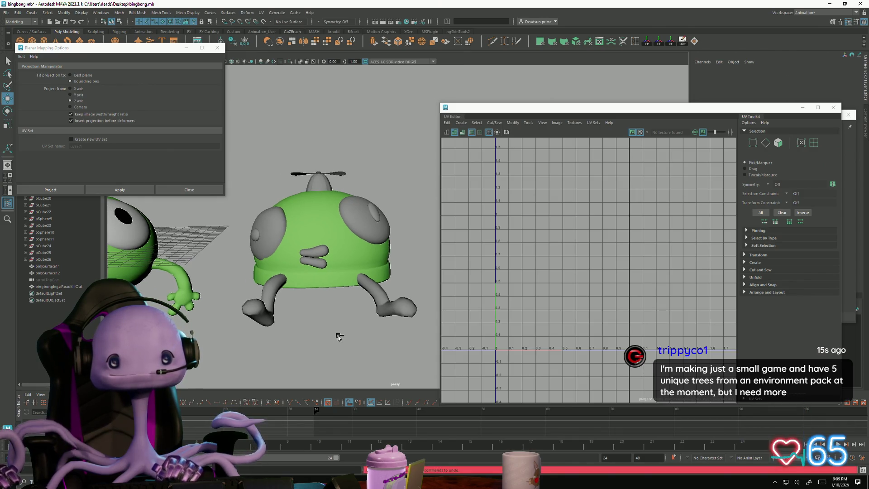
pyautogui.moveTo(334, 334)
pyautogui.keyDown('alt'); pyautogui.mouseDown()
pyautogui.moveTo(311, 327)
pyautogui.moveTo(341, 277)
pyautogui.moveTo(335, 345)
pyautogui.moveTo(298, 322)
pyautogui.moveTo(260, 261)
pyautogui.moveTo(301, 277)
pyautogui.moveTo(322, 334)
pyautogui.moveTo(327, 324)
pyautogui.mouseUp(); pyautogui.keyUp('alt')
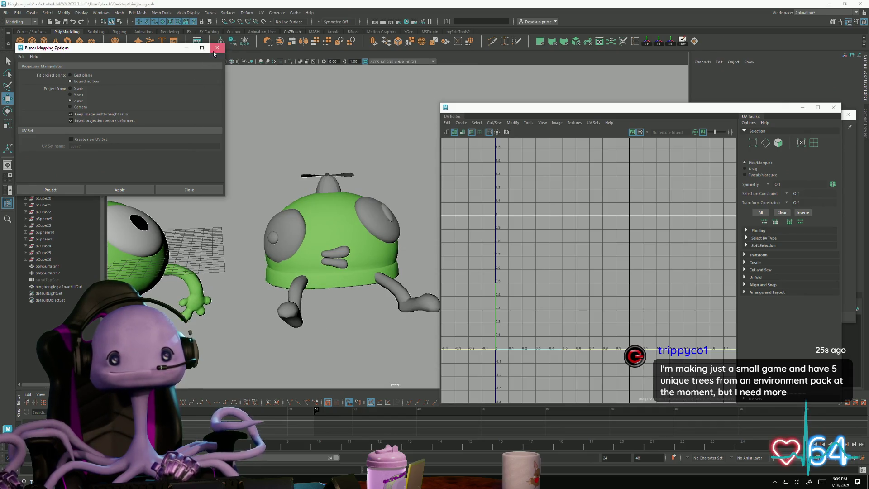
pyautogui.click(218, 48)
pyautogui.hotkey('ctrl', 'z')
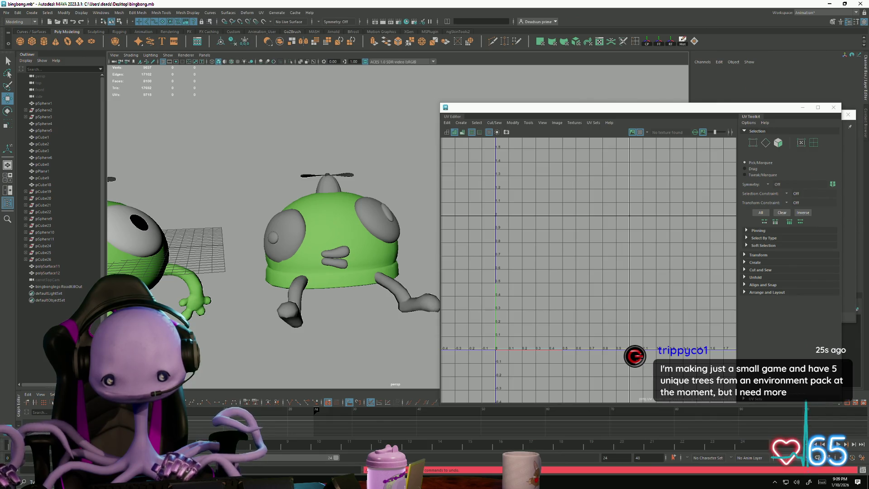
pyautogui.moveTo(219, 360)
pyautogui.keyDown('alt'); pyautogui.mouseDown()
pyautogui.moveTo(272, 351)
pyautogui.moveTo(334, 320)
pyautogui.moveTo(318, 315)
pyautogui.moveTo(330, 300)
pyautogui.moveTo(267, 334)
pyautogui.moveTo(277, 353)
pyautogui.moveTo(285, 324)
pyautogui.mouseUp(); pyautogui.keyUp('alt')
pyautogui.click(267, 283)
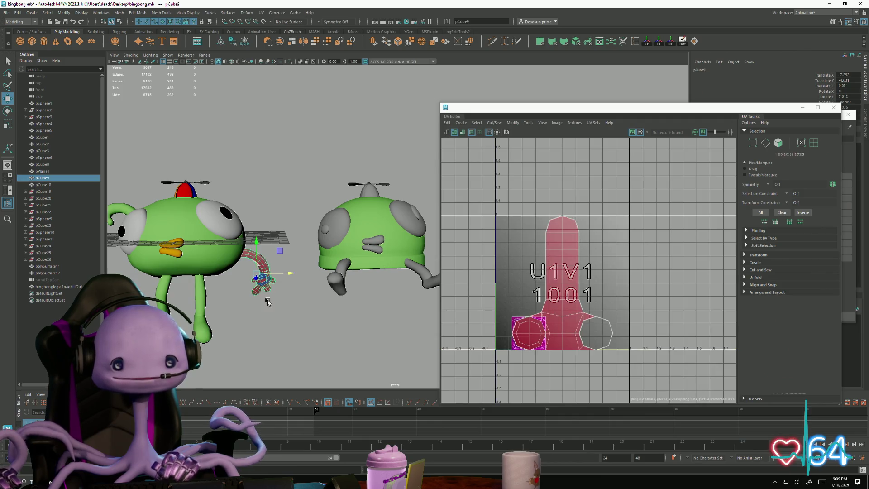
# Step: Add the other arm pCube8 to the selection
pyautogui.keyDown('alt'); pyautogui.moveTo(192, 309); pyautogui.dragTo(220, 271); pyautogui.keyUp('alt')
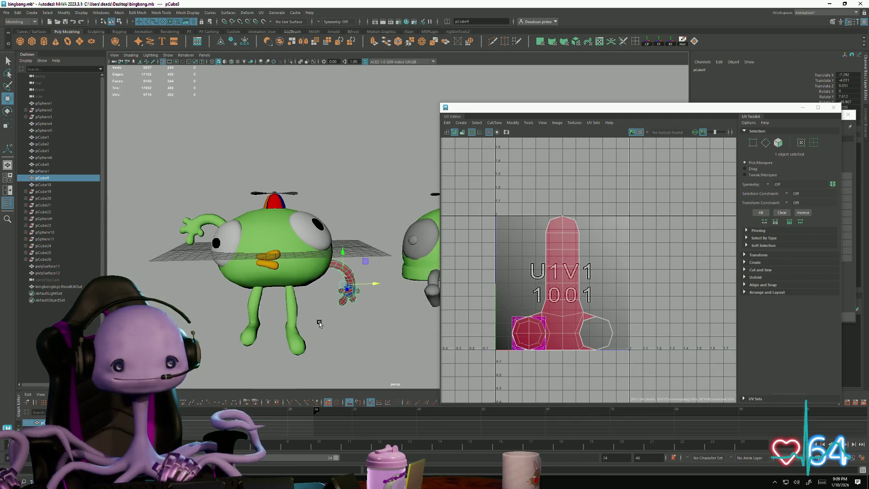
pyautogui.keyDown('shift'); pyautogui.click(213, 220); pyautogui.keyUp('shift')
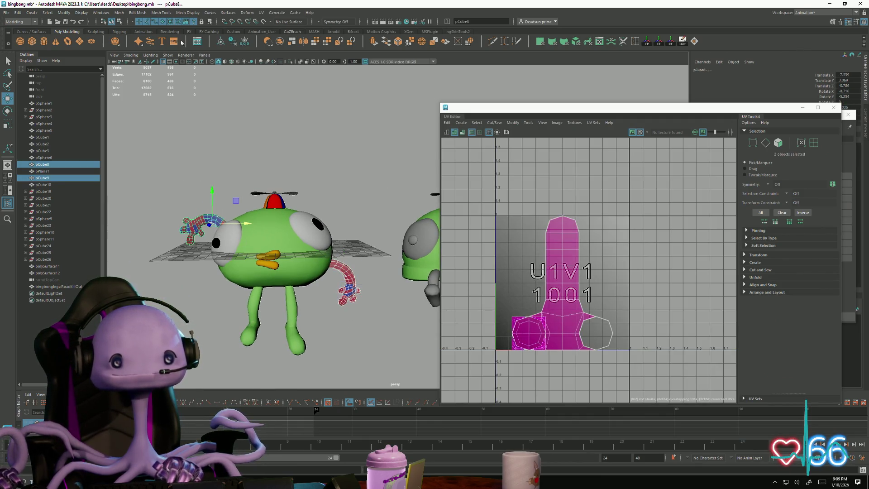
pyautogui.click(234, 15)
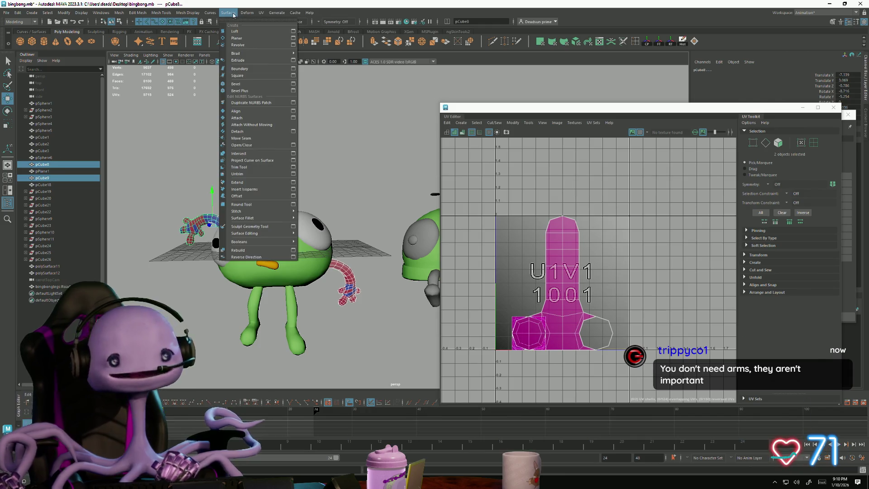
pyautogui.click(237, 14)
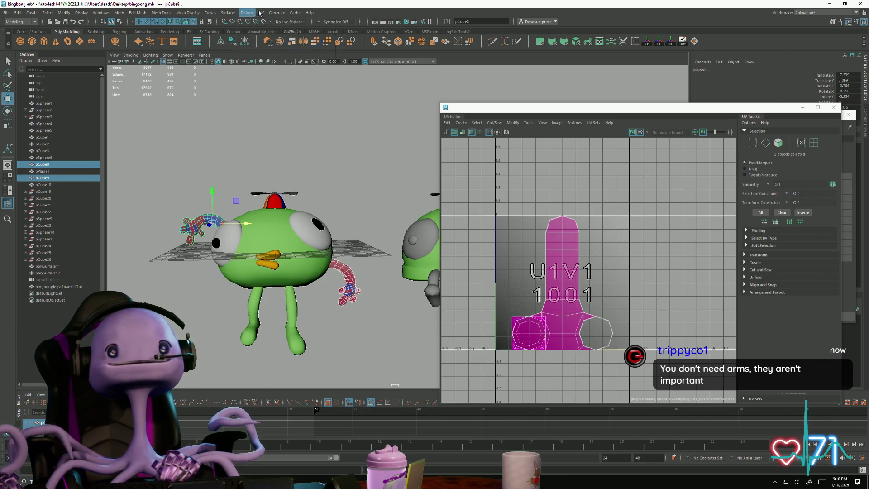
pyautogui.click(262, 13)
pyautogui.click(225, 175)
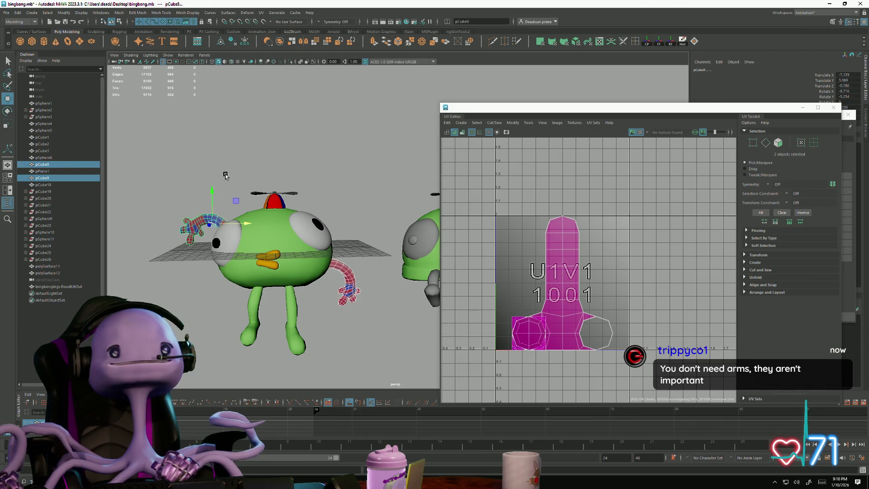
# Step: Close the UV Editor and Attribute Editor windows and open the UV menu
pyautogui.click(834, 108)
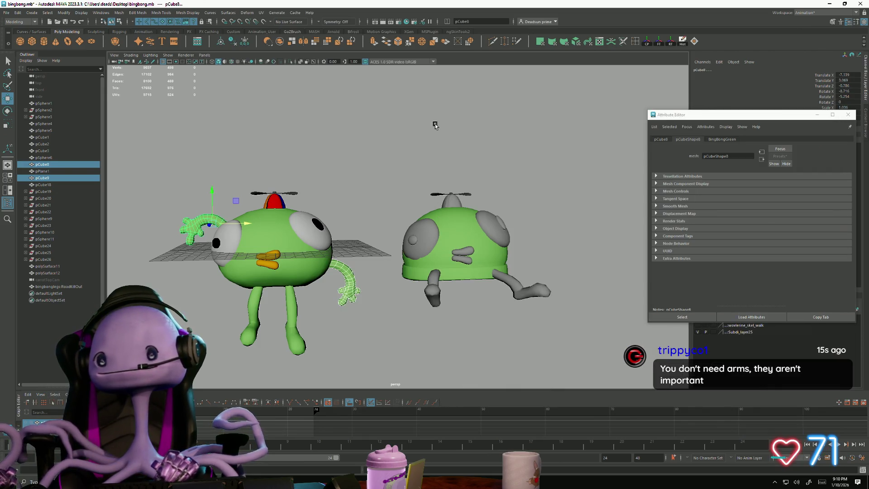
pyautogui.click(847, 114)
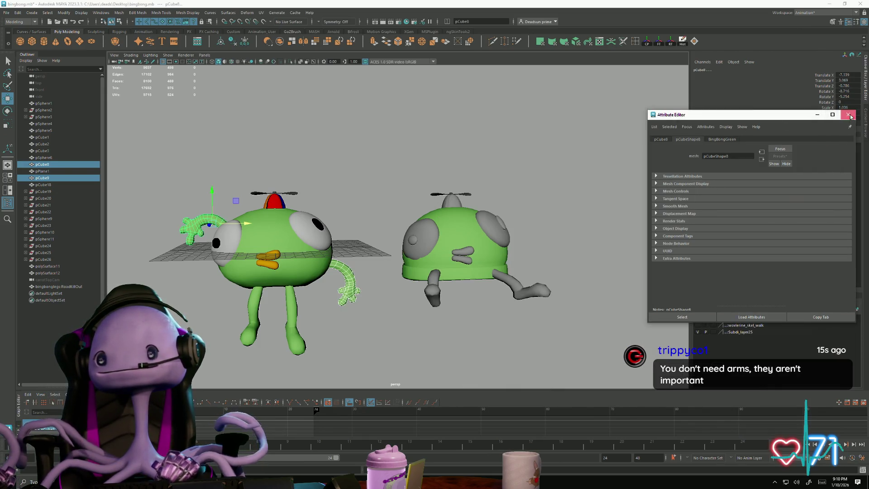
pyautogui.click(261, 13)
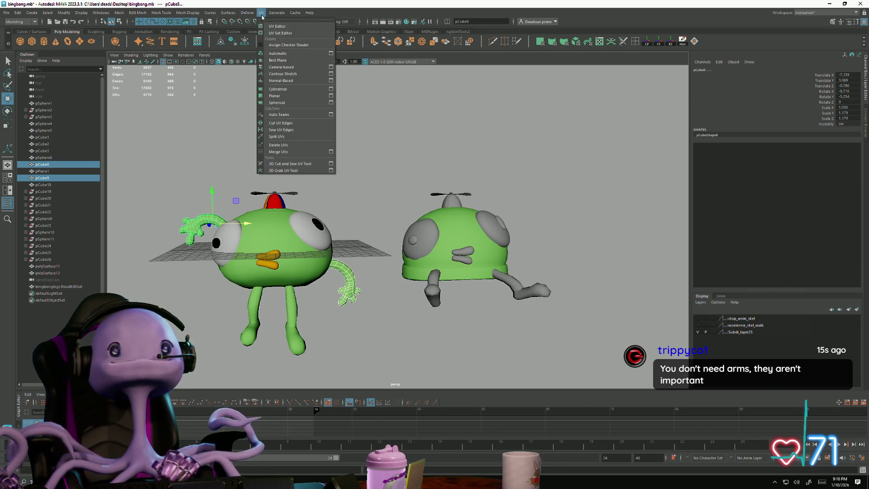
# Step: Apply a planar UV projection to both arms
pyautogui.click(271, 97)
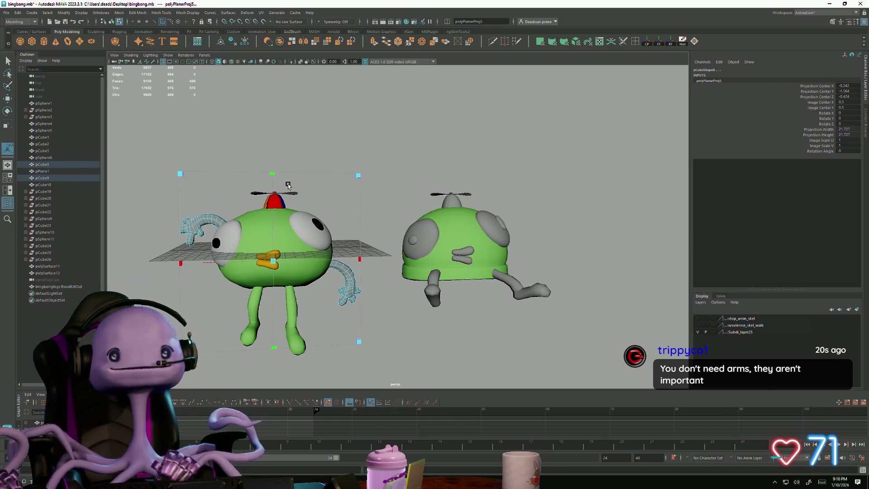
pyautogui.moveTo(288, 185)
pyautogui.keyDown('alt'); pyautogui.mouseDown()
pyautogui.moveTo(246, 258)
pyautogui.moveTo(278, 297)
pyautogui.mouseUp(); pyautogui.keyUp('alt')
pyautogui.scroll(5, 387, 261)
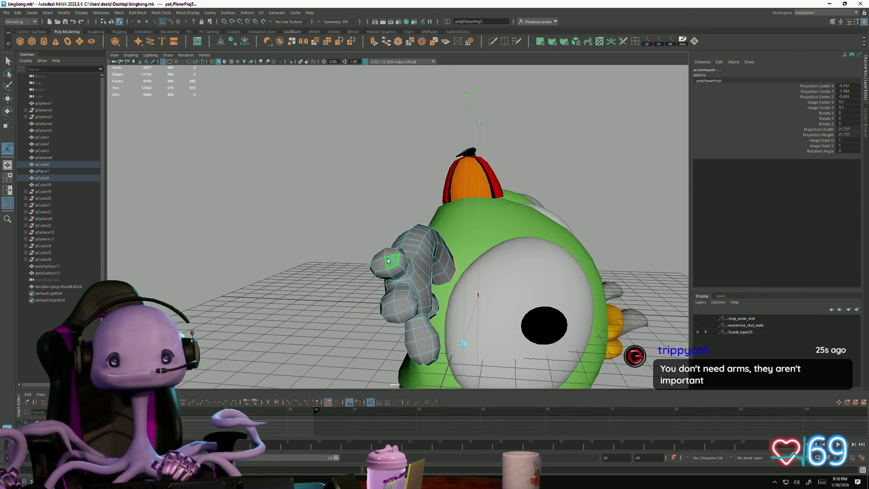
# Step: Select a seam edge loop on each arm, pCube8 and pCube9
pyautogui.press('q')
pyautogui.press('F10')
pyautogui.doubleClick(385, 262)
pyautogui.keyDown('alt'); pyautogui.moveTo(385, 263); pyautogui.dragTo(276, 325); pyautogui.keyUp('alt')
pyautogui.keyDown('alt'); pyautogui.moveTo(288, 324); pyautogui.dragTo(277, 180); pyautogui.keyUp('alt')
pyautogui.click(277, 179)
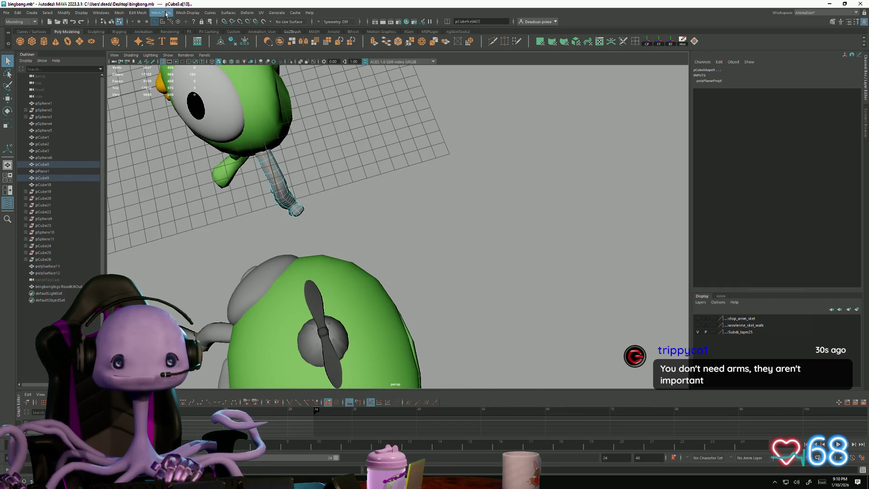
# Step: In the UV Editor, cut the arms' UVs along the selected edge loops
pyautogui.click(258, 13)
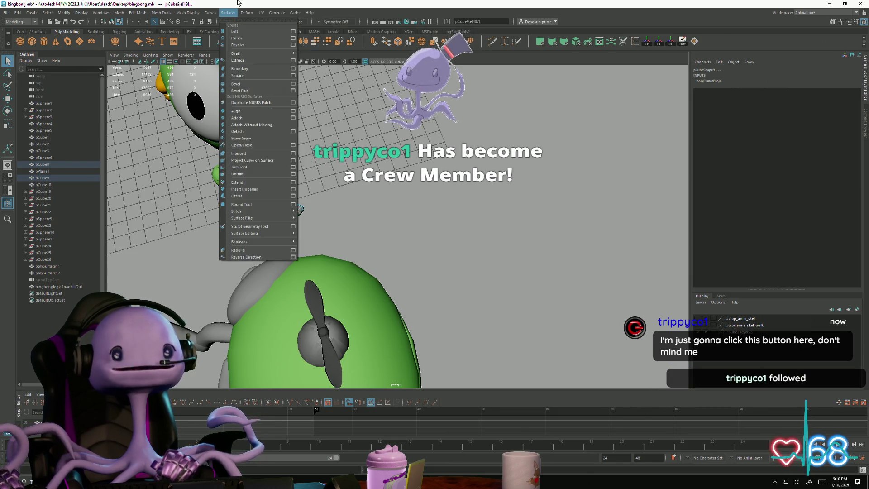
pyautogui.click(272, 26)
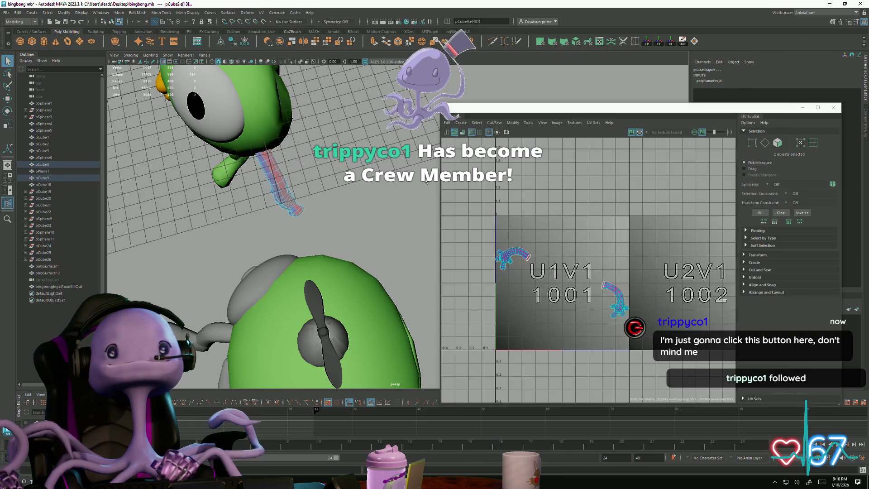
pyautogui.click(494, 123)
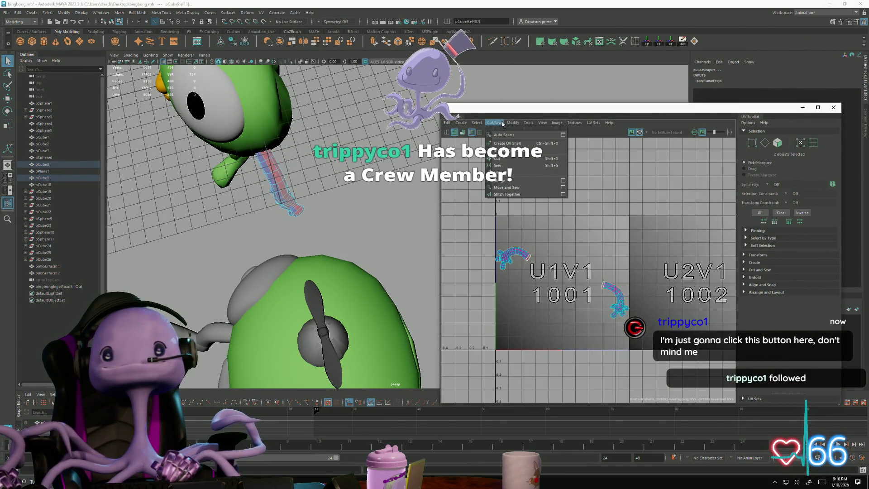
pyautogui.click(497, 158)
# Step: Reselect both arm objects, pCube8 and pCube9
pyautogui.moveTo(244, 213)
pyautogui.keyDown('alt'); pyautogui.mouseDown()
pyautogui.moveTo(212, 219)
pyautogui.moveTo(249, 247)
pyautogui.moveTo(220, 184)
pyautogui.mouseUp(); pyautogui.keyUp('alt')
pyautogui.moveTo(220, 184)
pyautogui.mouseDown(button='right')
pyautogui.moveTo(260, 170)
pyautogui.moveTo(248, 184)
pyautogui.mouseUp(button='right')
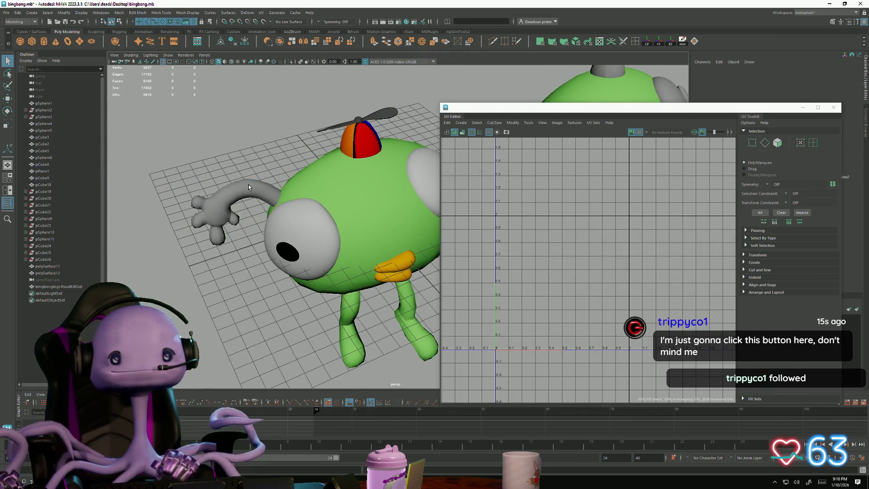
pyautogui.click(248, 184)
pyautogui.keyDown('alt'); pyautogui.moveTo(248, 184); pyautogui.dragTo(306, 206); pyautogui.keyUp('alt')
pyautogui.keyDown('shift'); pyautogui.click(376, 203); pyautogui.keyUp('shift')
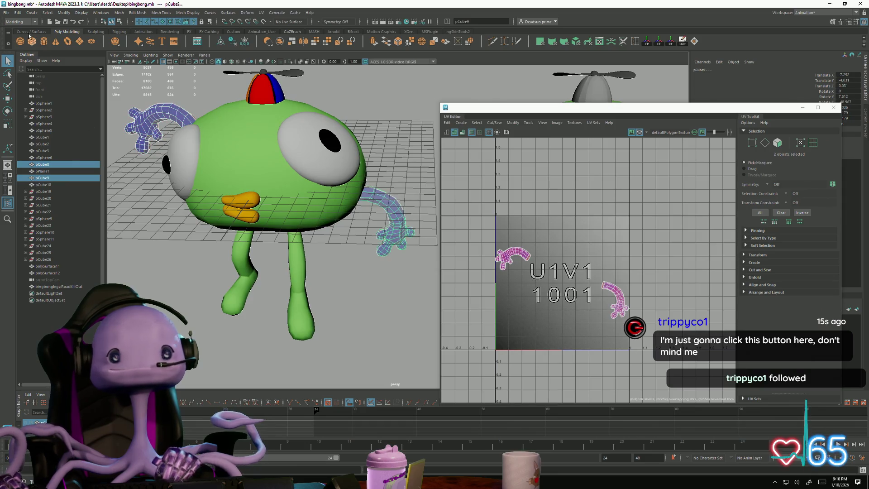
pyautogui.click(6, 13)
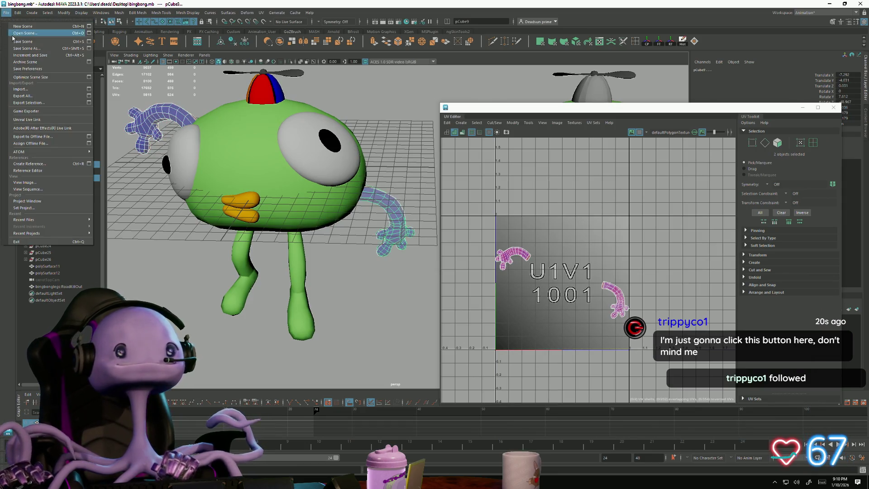
# Step: Export the selected arms to the Desktop as bingbongarms.obj, renaming from bingbonglegs.obj
pyautogui.click(25, 105)
pyautogui.click(222, 102)
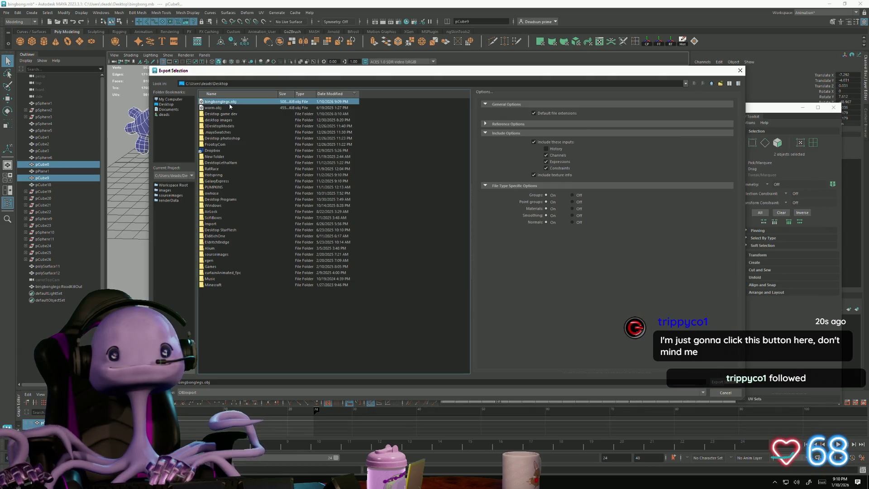
pyautogui.click(203, 382)
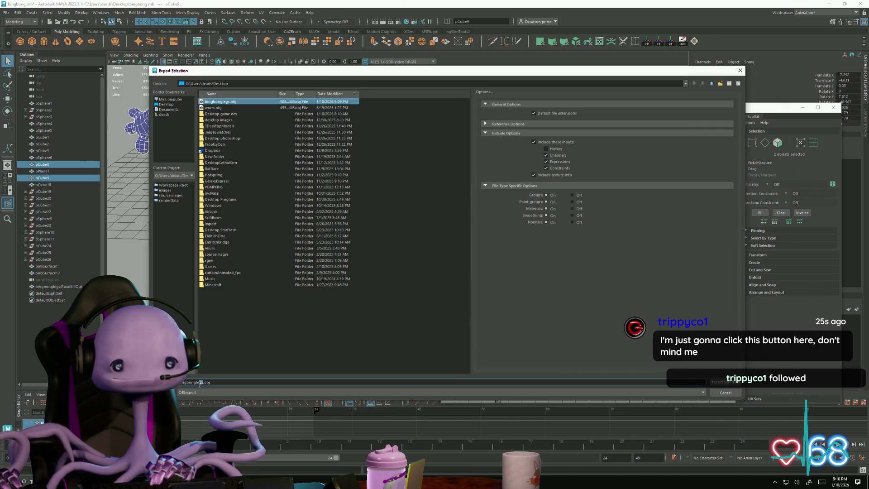
pyautogui.press('BackSpace')
pyautogui.write('arm')
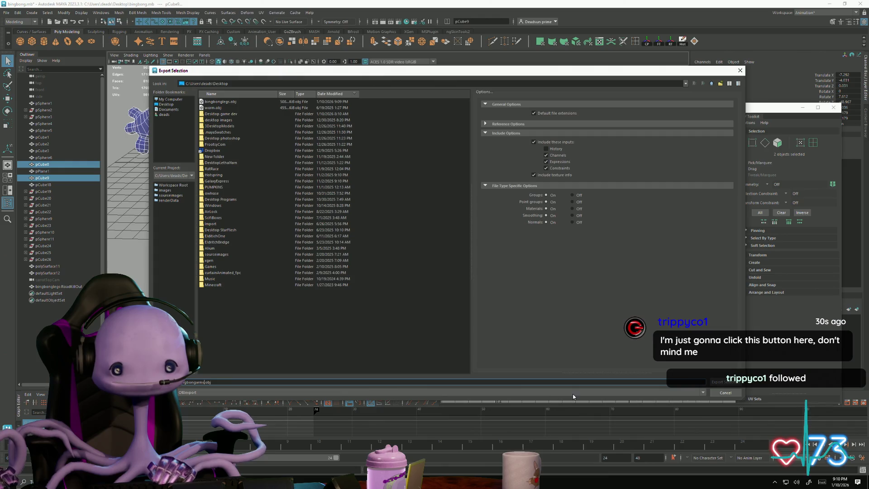
pyautogui.press('Return')
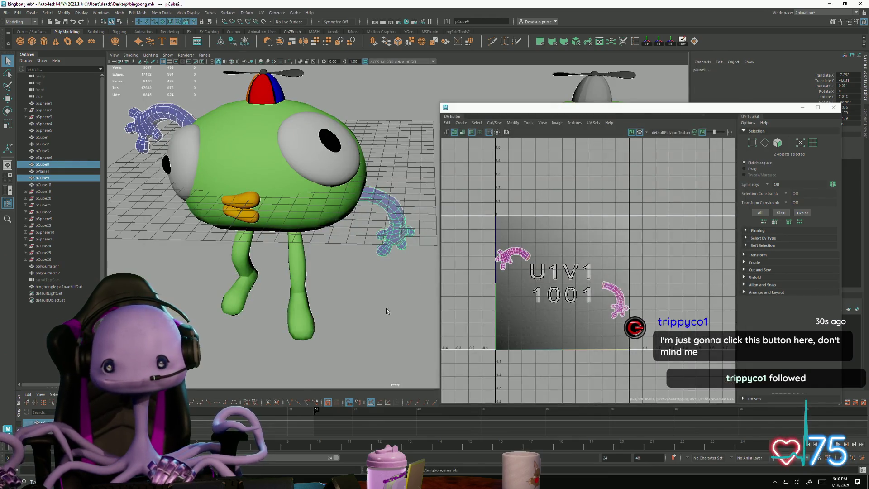
pyautogui.press('super')
# Step: Launch RoadKill from the app search and load bingbongarms.obj for unwrapping
pyautogui.write('blockbench')
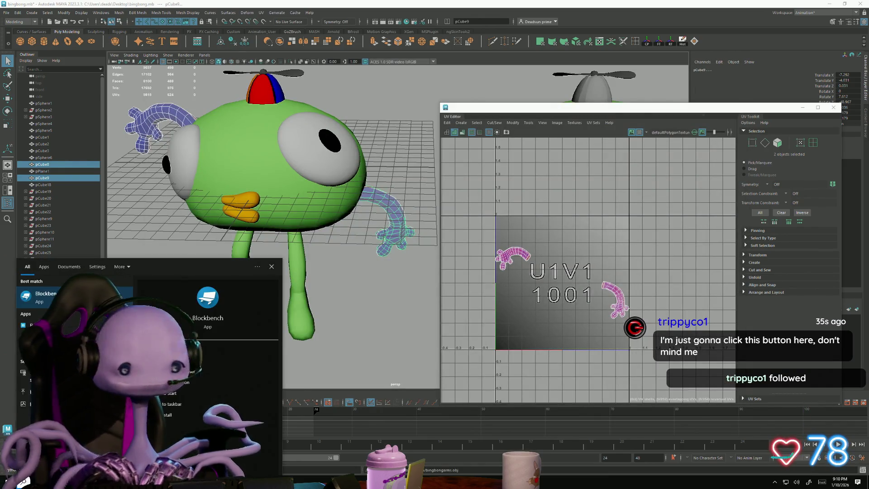
pyautogui.press('Return')
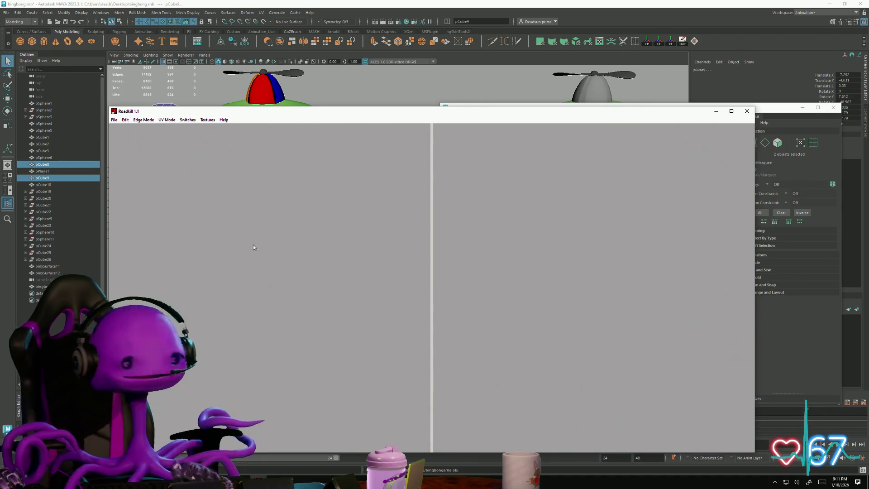
pyautogui.click(115, 120)
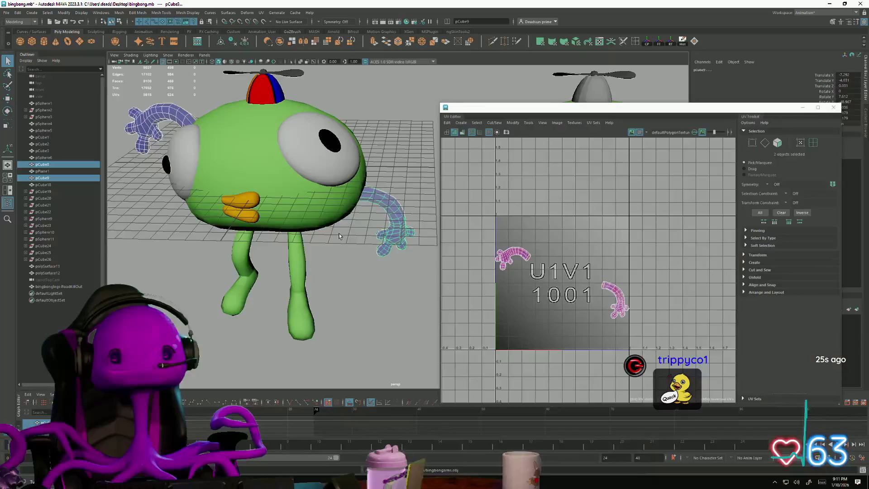
# Step: Delete the old arms, pCube8 and pCube9
pyautogui.click(372, 283)
pyautogui.click(400, 252)
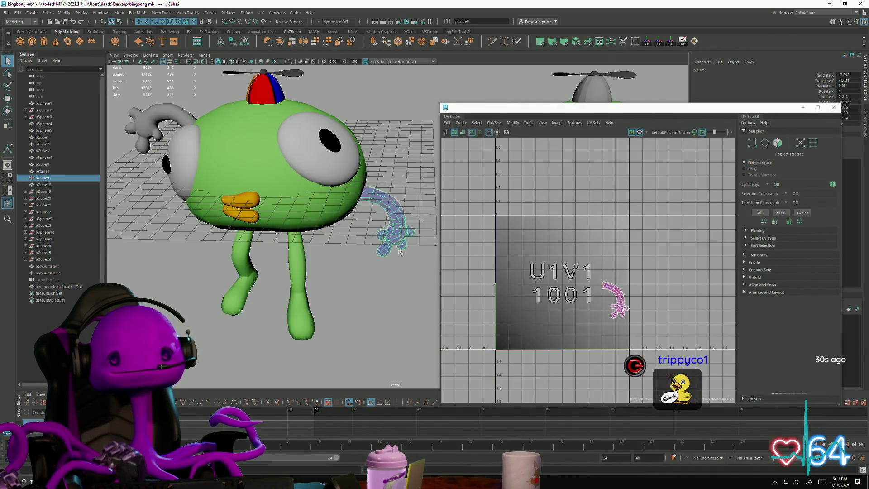
pyautogui.press('Delete')
pyautogui.click(185, 121)
pyautogui.press('Delete')
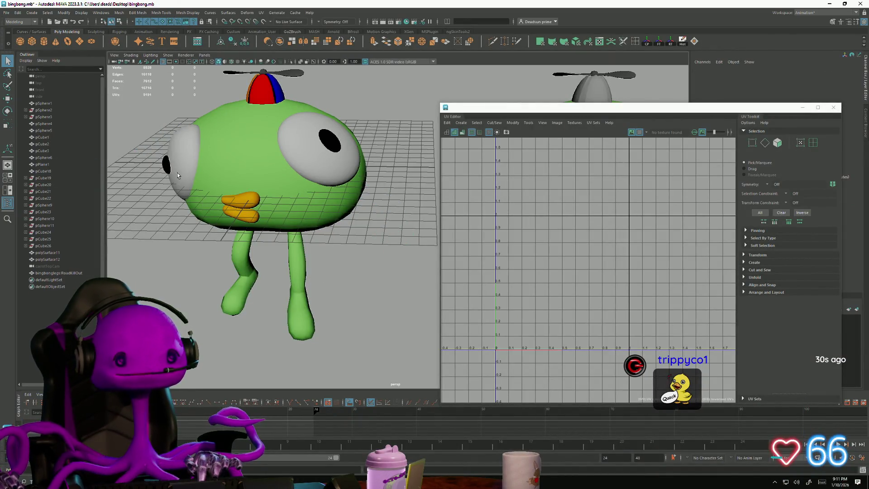
# Step: Import the unwrapped bingbongarms.obj into the scene
pyautogui.click(7, 12)
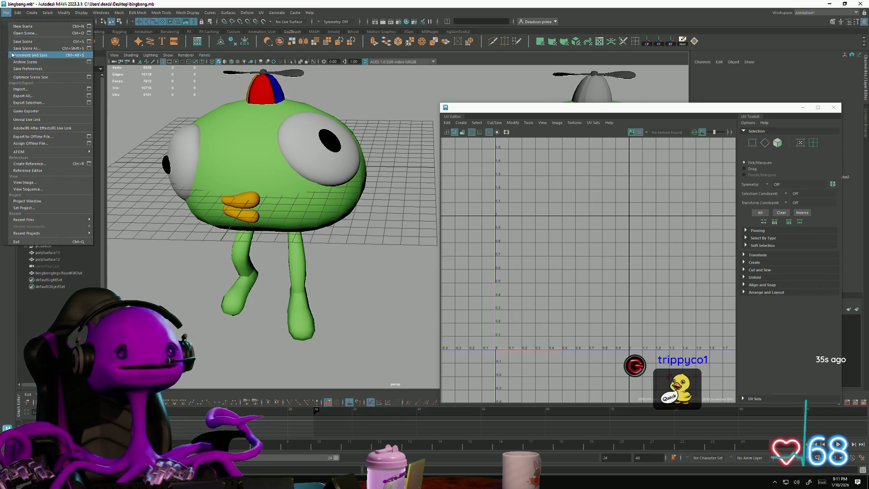
pyautogui.click(27, 93)
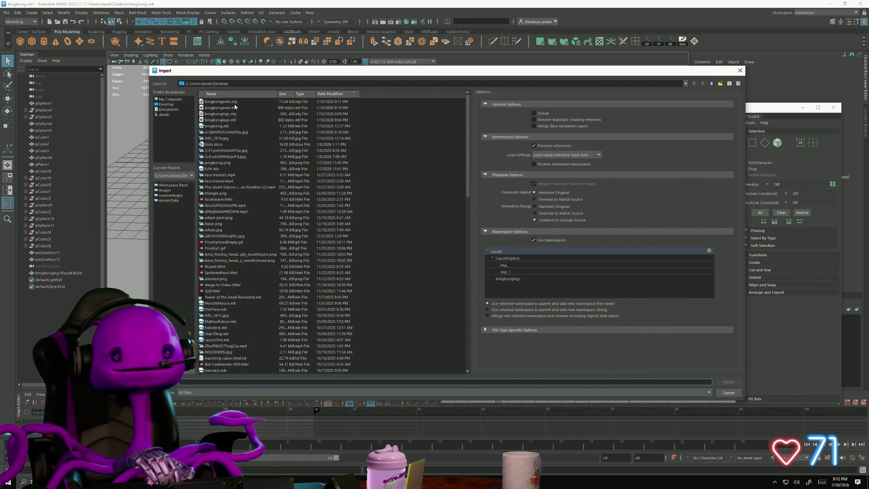
pyautogui.click(222, 102)
pyautogui.click(728, 382)
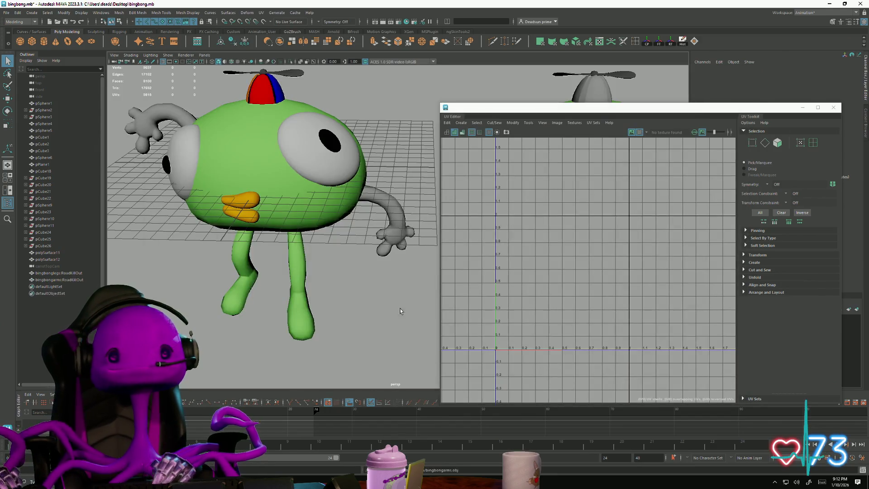
# Step: Duplicate the imported arms and move the copy about 23 units onto the second character
pyautogui.click(829, 108)
pyautogui.press('f')
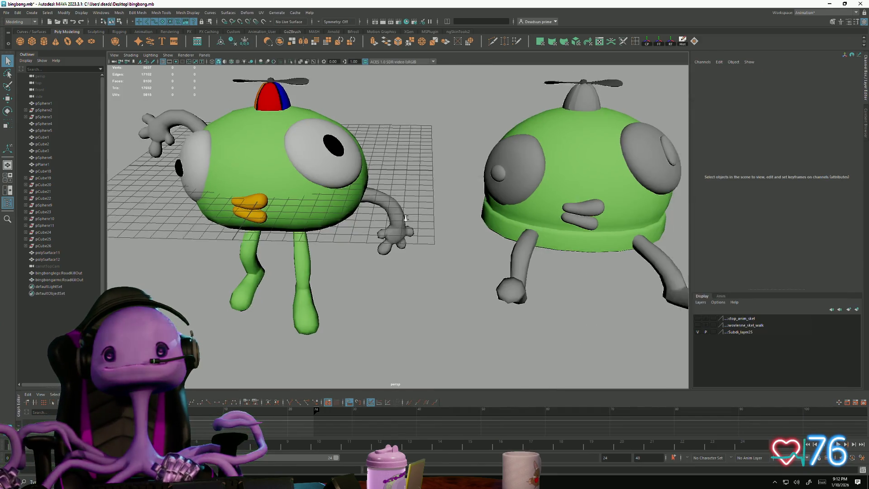
pyautogui.moveTo(212, 246)
pyautogui.keyDown('alt'); pyautogui.mouseDown()
pyautogui.moveTo(218, 234)
pyautogui.moveTo(256, 286)
pyautogui.moveTo(349, 279)
pyautogui.mouseUp(); pyautogui.keyUp('alt')
pyautogui.hotkey('ctrl', 'd')
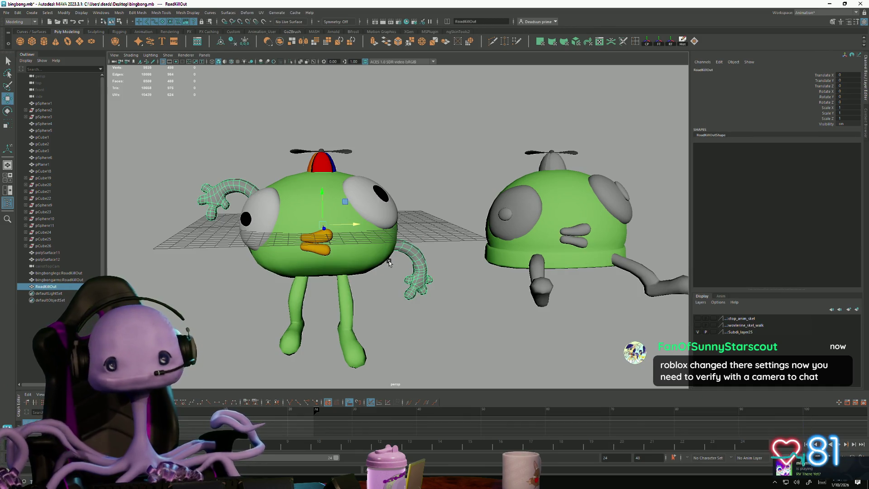
pyautogui.moveTo(354, 223)
pyautogui.mouseDown()
pyautogui.moveTo(561, 224)
pyautogui.moveTo(496, 240)
pyautogui.moveTo(509, 241)
pyautogui.mouseUp()
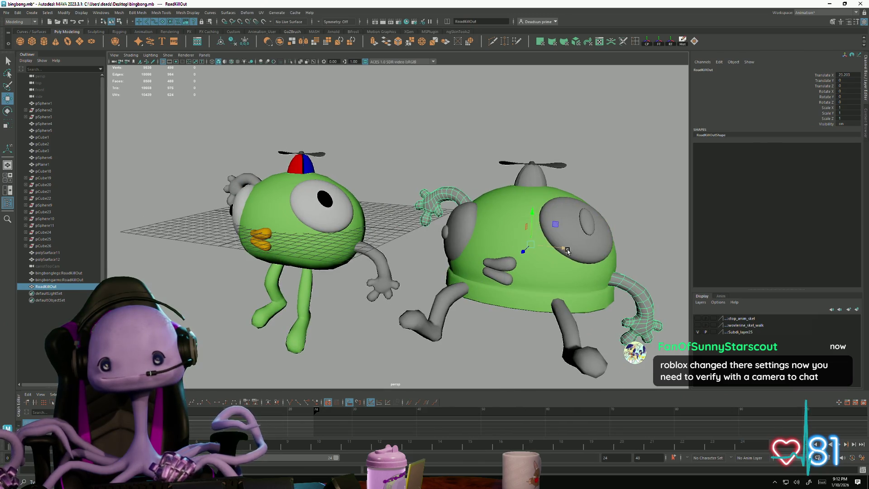
pyautogui.moveTo(566, 248); pyautogui.dragTo(564, 248)
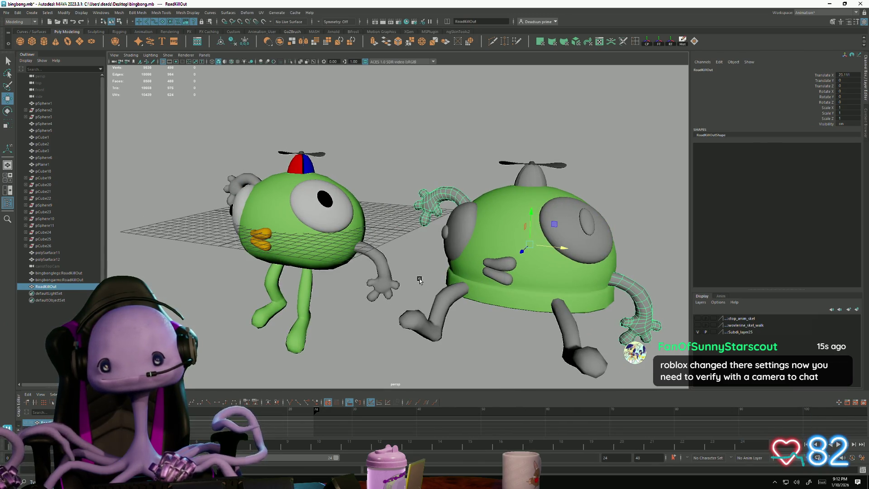
pyautogui.click(419, 280)
pyautogui.moveTo(419, 281)
pyautogui.keyDown('alt'); pyautogui.mouseDown()
pyautogui.moveTo(452, 244)
pyautogui.moveTo(497, 254)
pyautogui.moveTo(578, 295)
pyautogui.mouseUp(); pyautogui.keyUp('alt')
pyautogui.scroll(3, 579, 295)
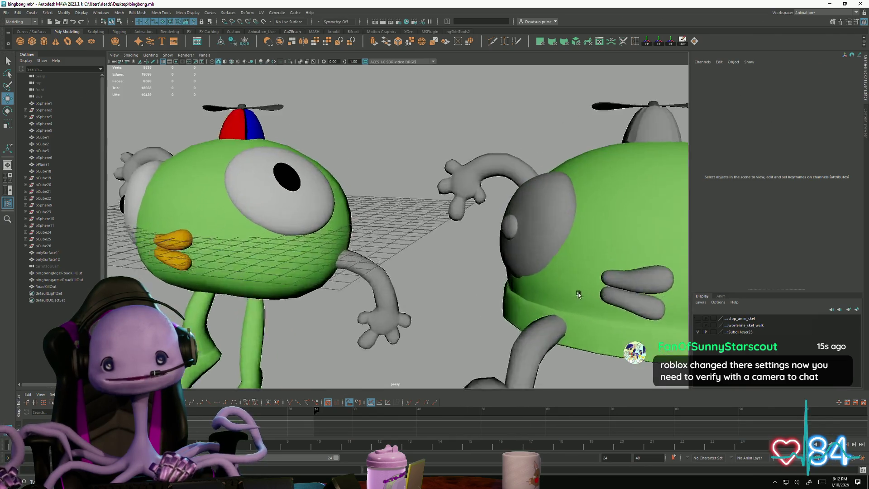
# Step: Select the second character's eye and open the UV Editor
pyautogui.scroll(2, 578, 294)
pyautogui.click(570, 229)
pyautogui.moveTo(571, 231)
pyautogui.mouseDown(button='right')
pyautogui.moveTo(572, 240)
pyautogui.moveTo(569, 233)
pyautogui.mouseUp(button='right')
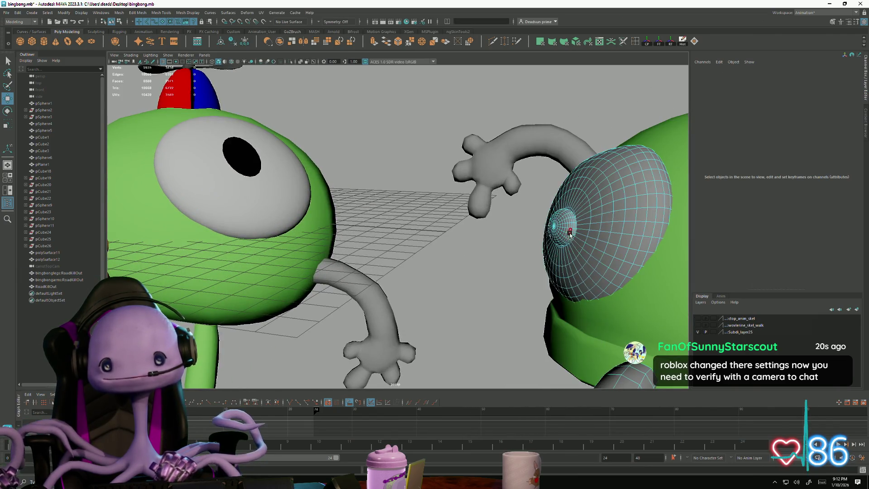
pyautogui.keyDown('alt'); pyautogui.moveTo(570, 233); pyautogui.dragTo(552, 271); pyautogui.keyUp('alt')
pyautogui.scroll(5, 552, 272)
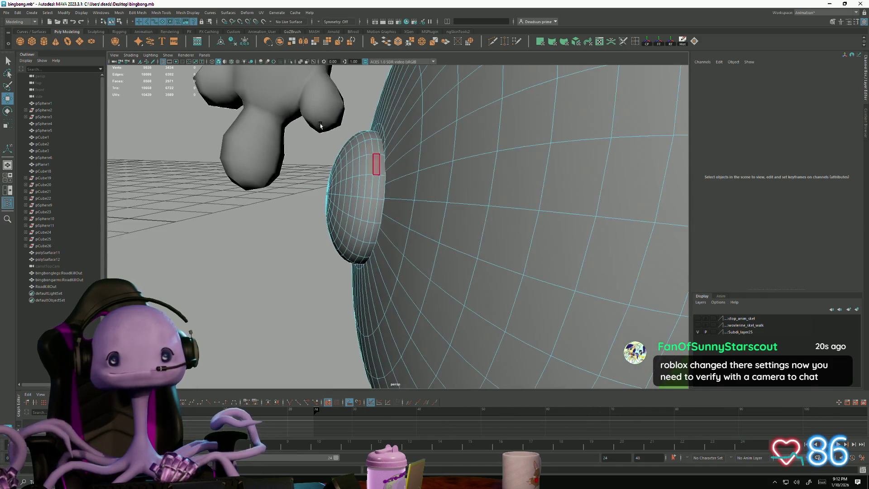
pyautogui.click(261, 12)
pyautogui.click(274, 23)
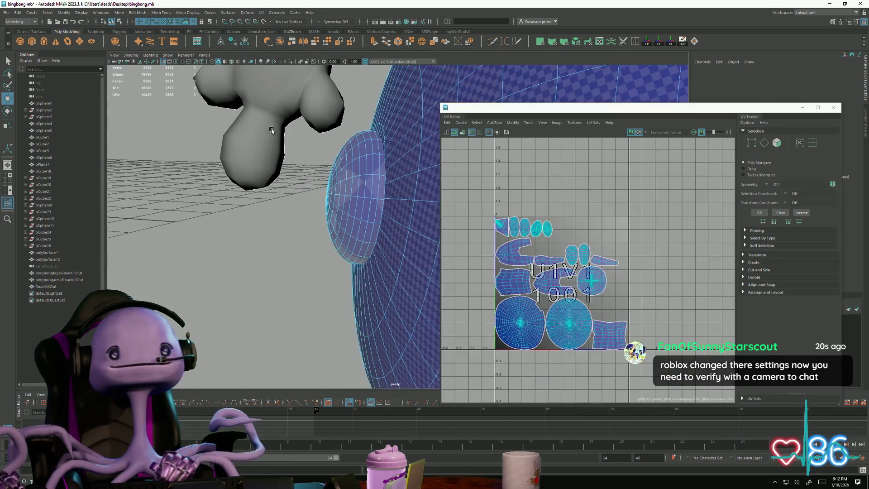
pyautogui.scroll(3, 524, 242)
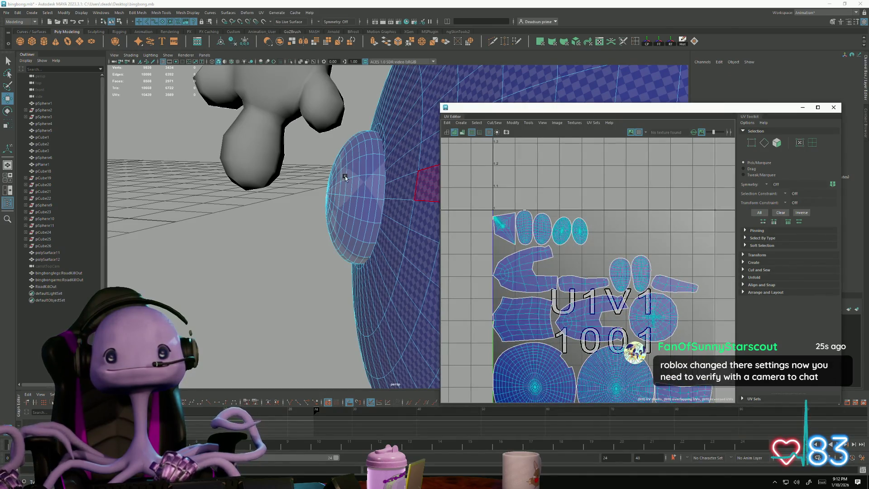
# Step: Select all of the eye's faces and frame its UV layout
pyautogui.moveTo(345, 177); pyautogui.dragTo(346, 194, button='right')
pyautogui.doubleClick(346, 194)
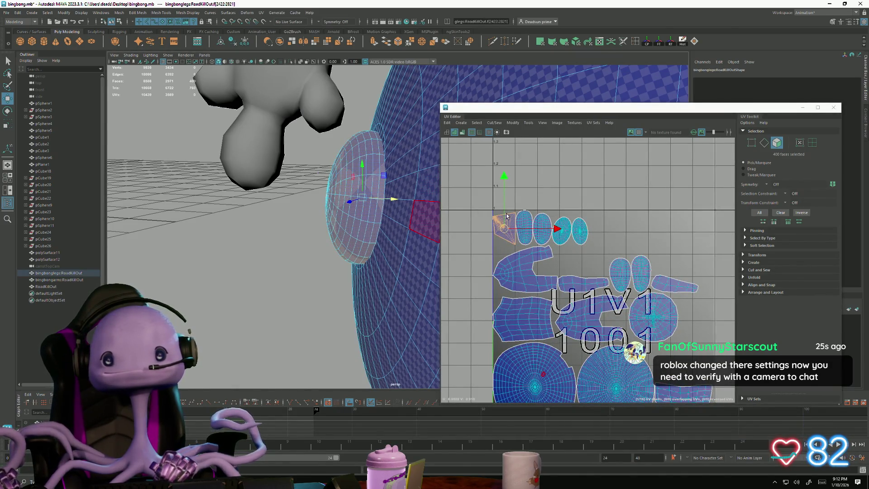
pyautogui.scroll(5, 506, 216)
pyautogui.scroll(5, 336, 212)
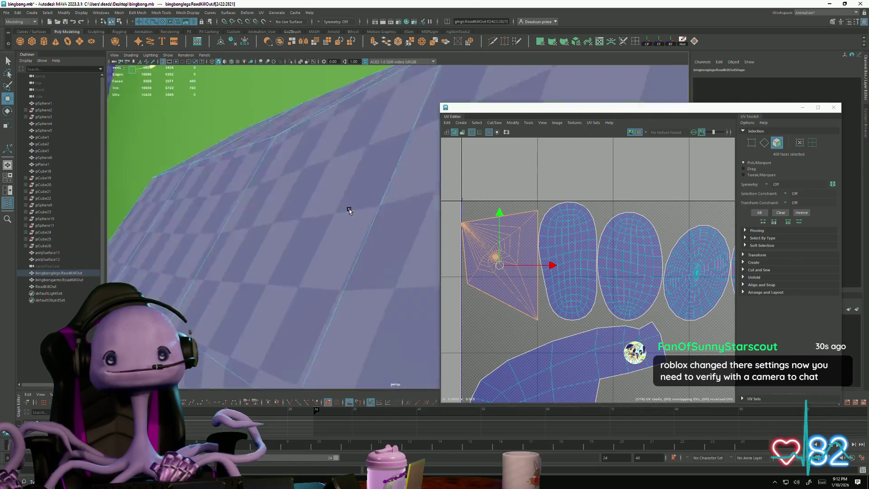
pyautogui.press('f')
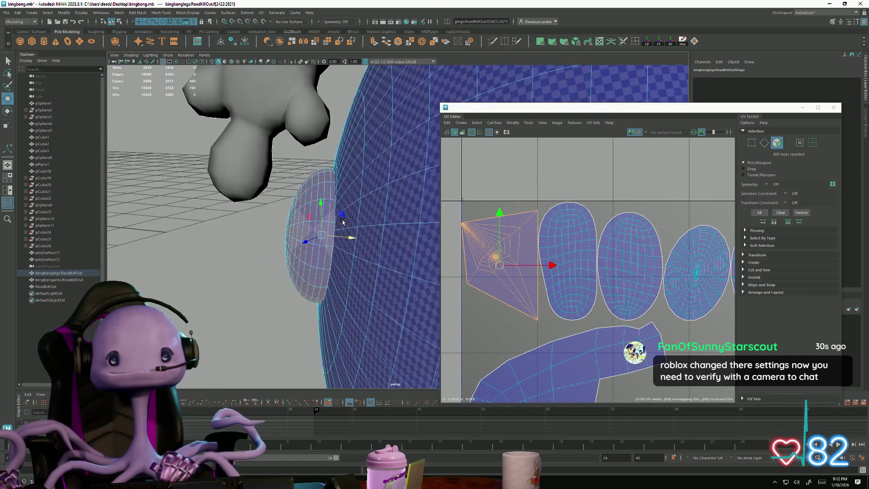
pyautogui.press('a')
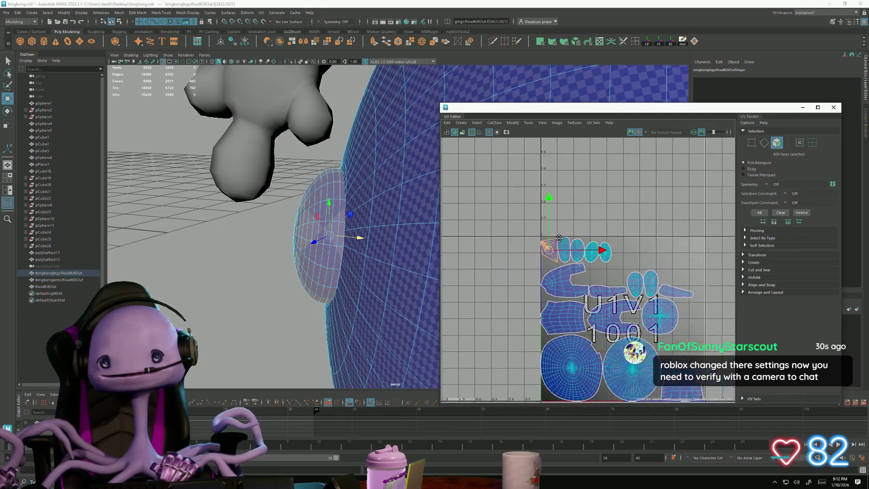
pyautogui.press('a')
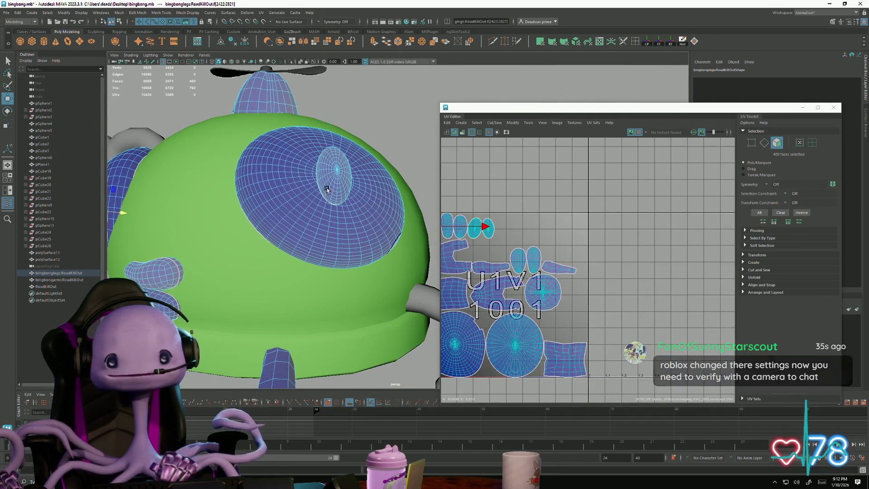
# Step: Select the propeller, polySurface12, to display its UV shell
pyautogui.keyDown('alt'); pyautogui.moveTo(208, 219); pyautogui.dragTo(232, 229); pyautogui.keyUp('alt')
pyautogui.keyDown('alt'); pyautogui.moveTo(232, 229); pyautogui.dragTo(98, 183, button='right'); pyautogui.keyUp('alt')
pyautogui.keyDown('alt'); pyautogui.moveTo(98, 182); pyautogui.dragTo(93, 172); pyautogui.keyUp('alt')
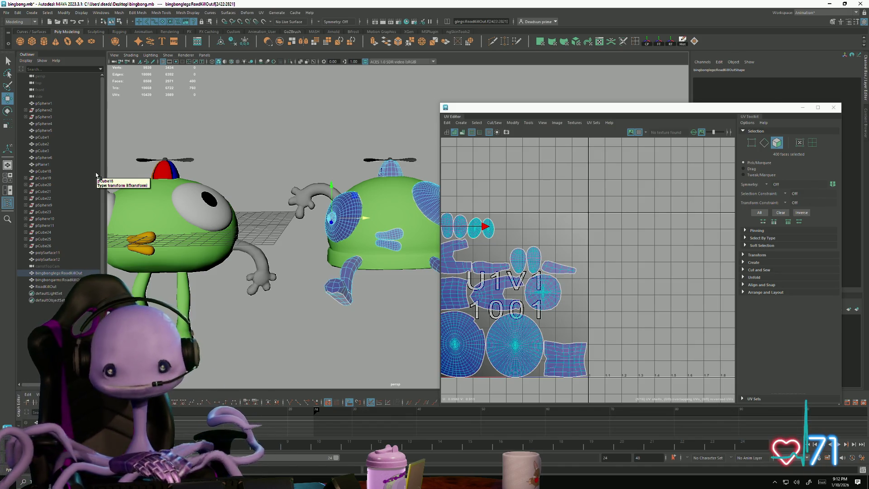
pyautogui.moveTo(291, 265)
pyautogui.keyDown('alt'); pyautogui.mouseDown()
pyautogui.moveTo(301, 255)
pyautogui.moveTo(256, 257)
pyautogui.moveTo(252, 306)
pyautogui.moveTo(281, 267)
pyautogui.moveTo(326, 252)
pyautogui.moveTo(319, 291)
pyautogui.moveTo(296, 285)
pyautogui.moveTo(310, 291)
pyautogui.mouseUp(); pyautogui.keyUp('alt')
pyautogui.click(275, 139)
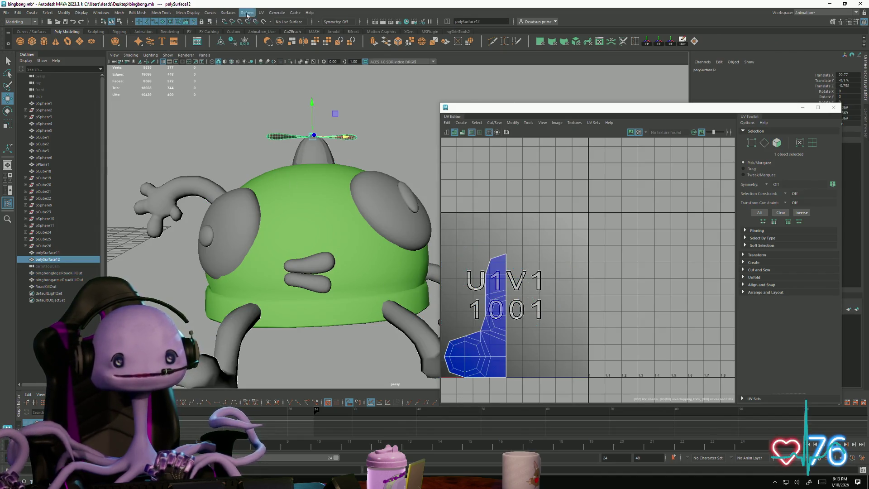
# Step: Give the propeller automatic UVs, inspect its shells, then deselect it
pyautogui.click(261, 13)
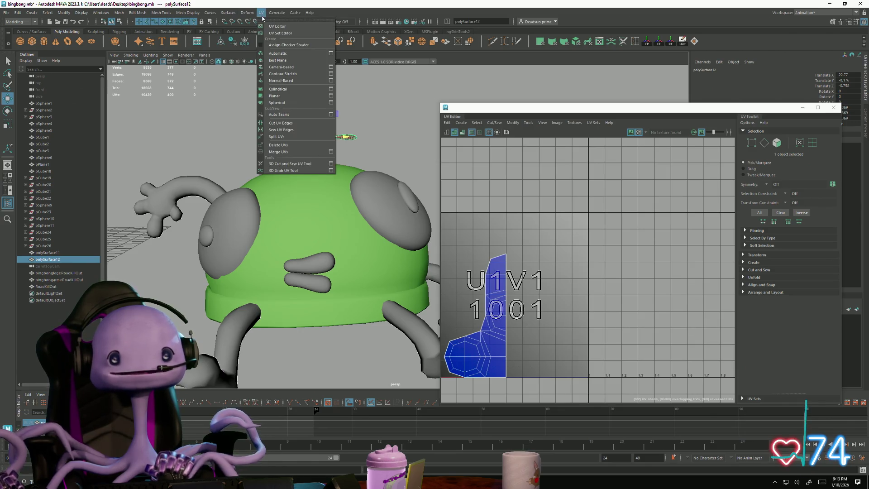
pyautogui.click(274, 54)
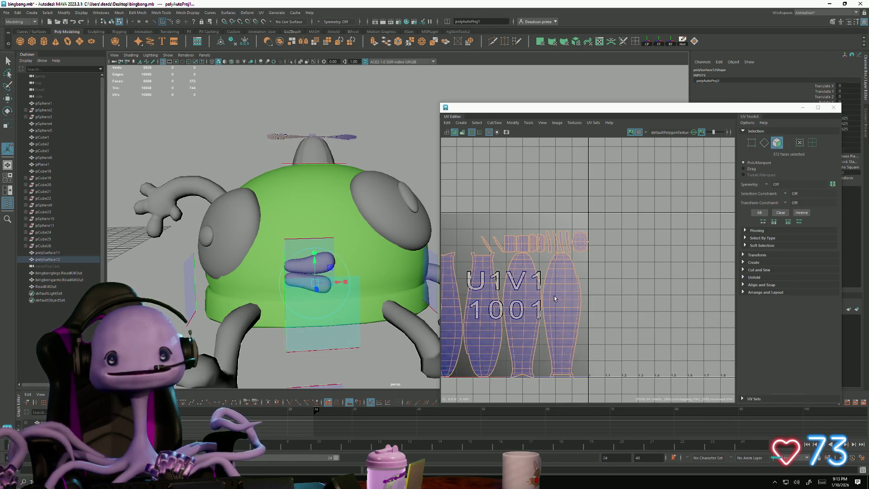
pyautogui.keyDown('alt'); pyautogui.moveTo(555, 298); pyautogui.dragTo(620, 262, button='middle'); pyautogui.keyUp('alt')
pyautogui.keyDown('alt'); pyautogui.moveTo(576, 239); pyautogui.dragTo(646, 292, button='right'); pyautogui.keyUp('alt')
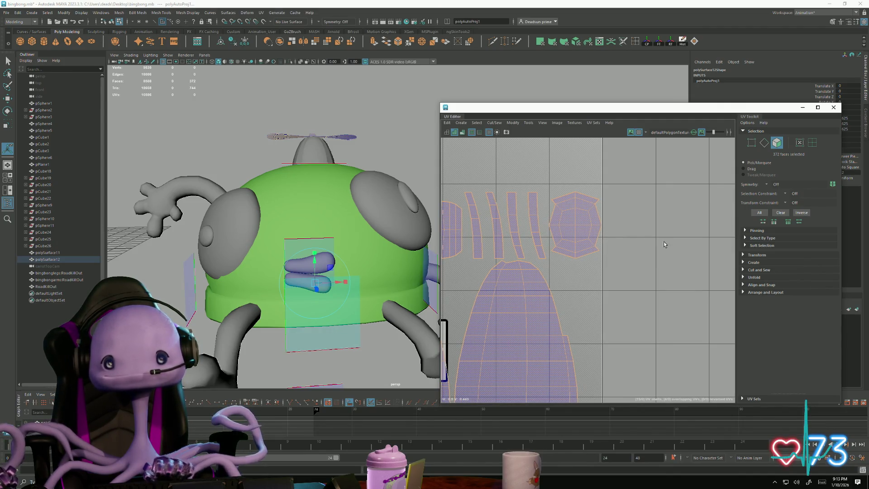
pyautogui.moveTo(578, 220); pyautogui.dragTo(597, 209, button='right')
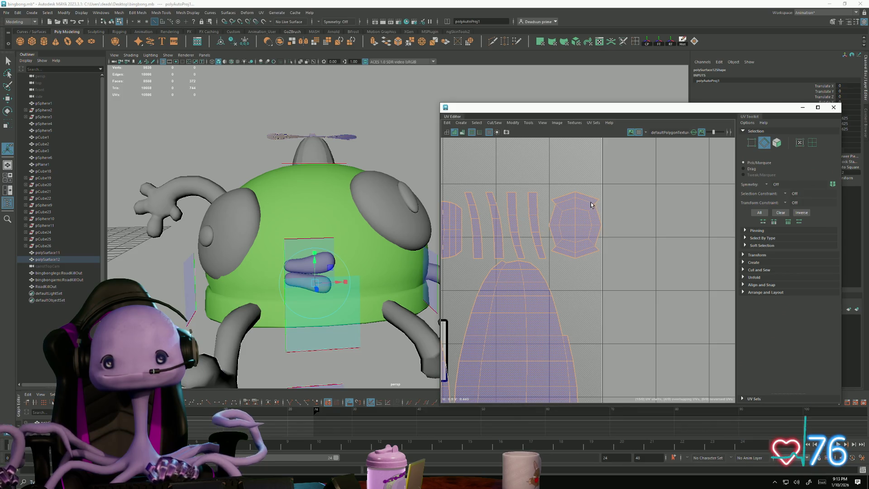
pyautogui.moveTo(609, 248); pyautogui.dragTo(609, 248)
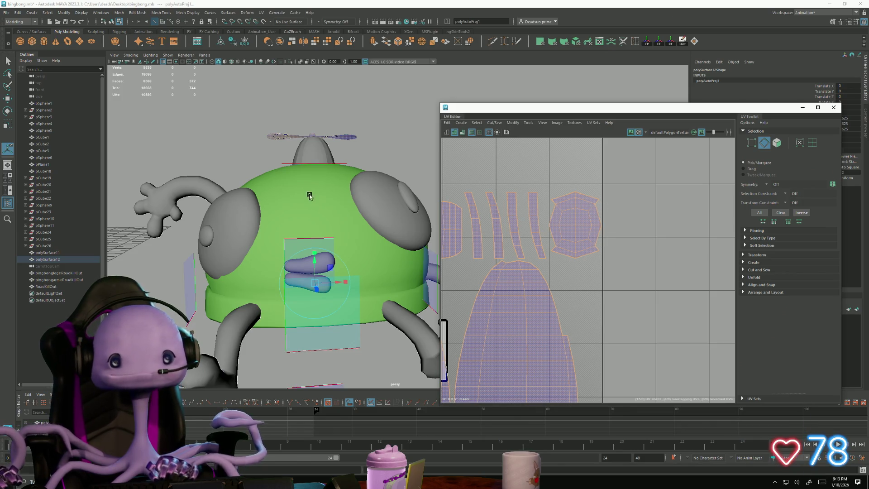
pyautogui.moveTo(348, 140); pyautogui.dragTo(344, 131, button='right')
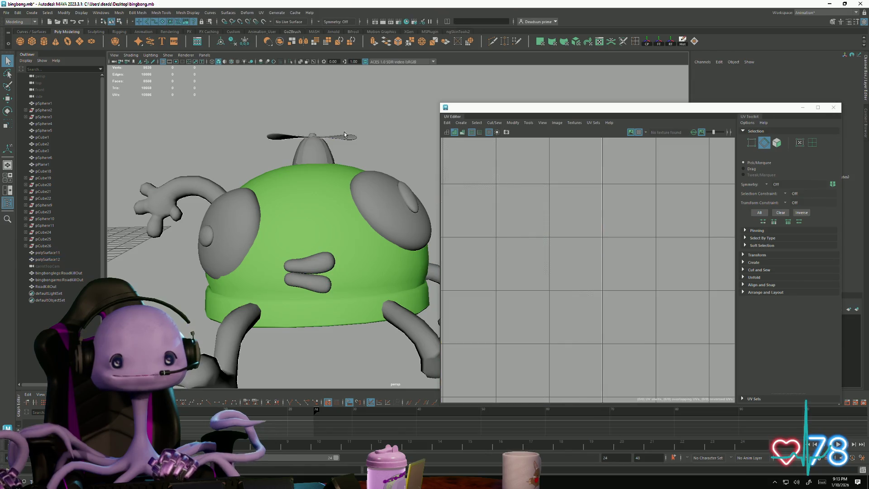
pyautogui.click(316, 216)
# Step: Apply Create > Automatic UVs to bingbonglegs:RoadKillOut and frame the new layout
pyautogui.moveTo(391, 177)
pyautogui.keyDown('alt'); pyautogui.mouseDown()
pyautogui.moveTo(321, 290)
pyautogui.moveTo(255, 214)
pyautogui.moveTo(264, 208)
pyautogui.moveTo(290, 254)
pyautogui.moveTo(320, 274)
pyautogui.moveTo(308, 264)
pyautogui.mouseUp(); pyautogui.keyUp('alt')
pyautogui.click(264, 208)
pyautogui.scroll(5, 304, 272)
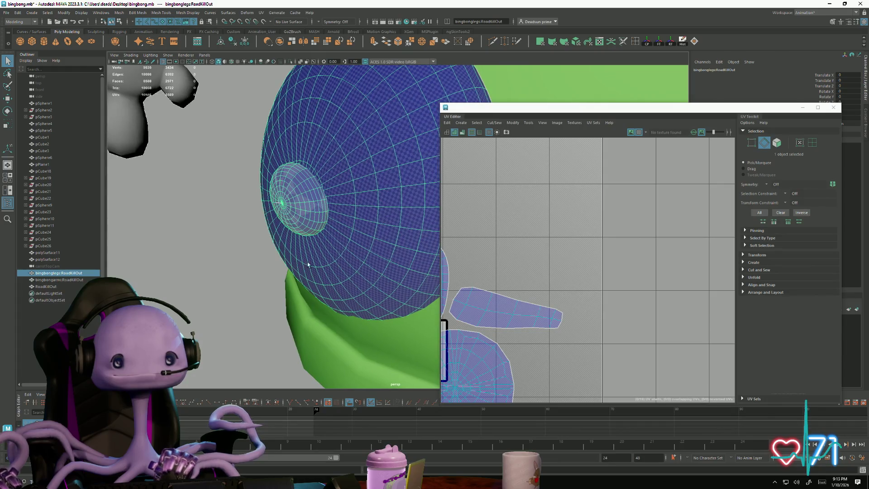
pyautogui.click(494, 123)
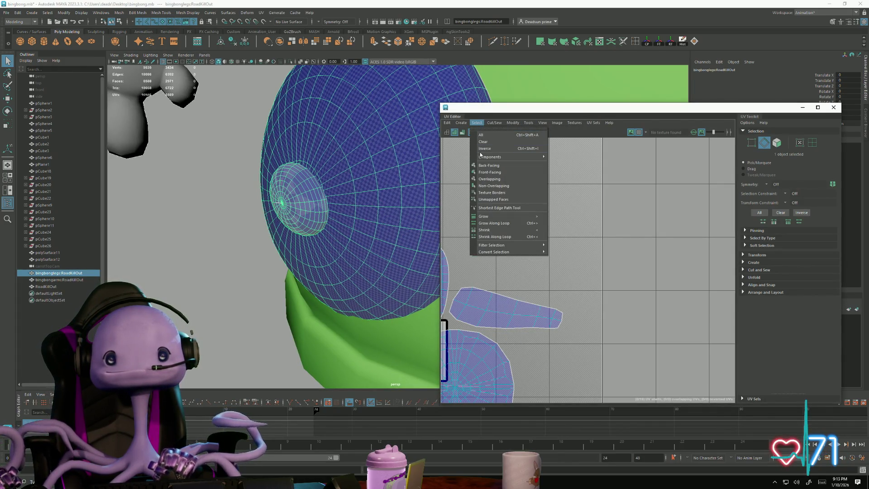
pyautogui.click(469, 123)
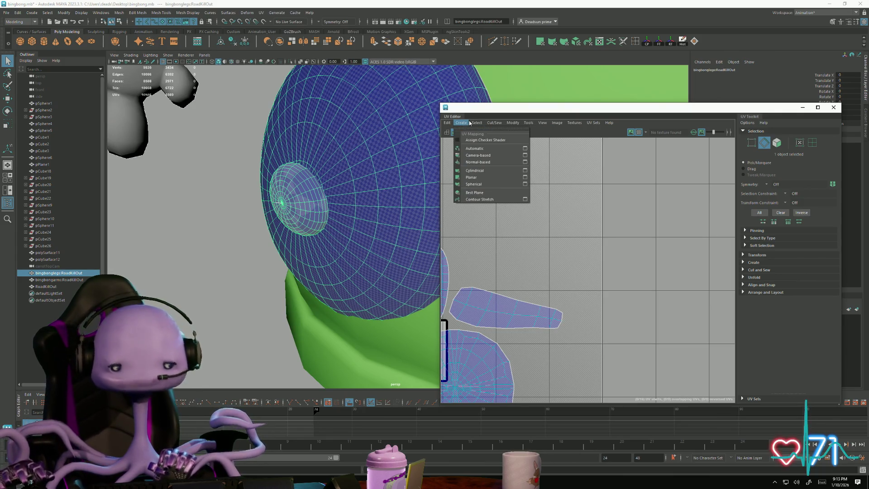
pyautogui.click(469, 148)
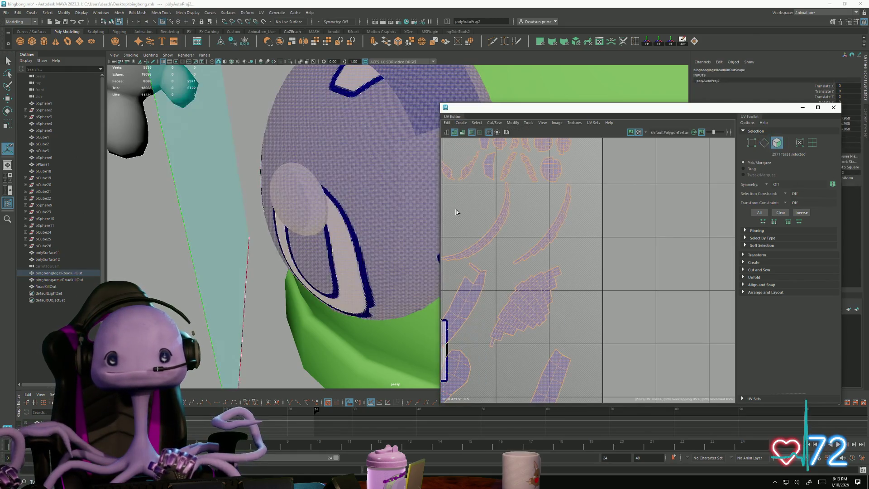
pyautogui.scroll(-5, 367, 245)
pyautogui.press('f')
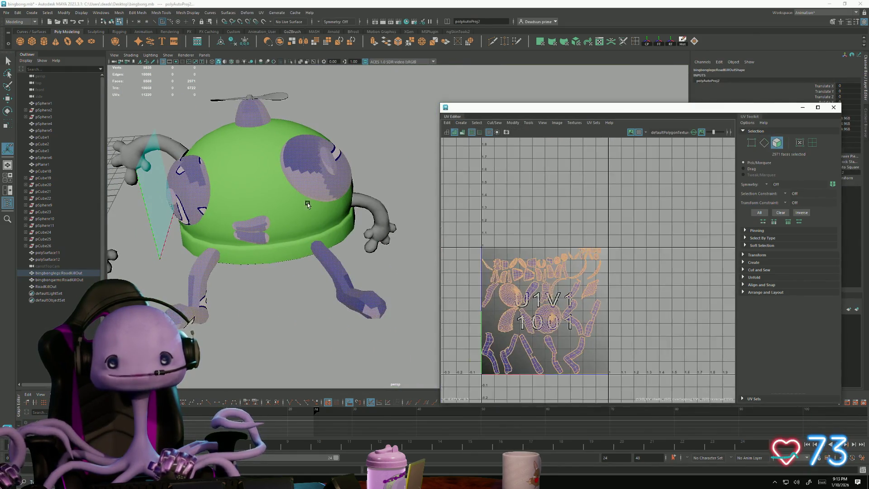
pyautogui.press('F8')
pyautogui.keyDown('alt'); pyautogui.moveTo(236, 279); pyautogui.dragTo(285, 278); pyautogui.keyUp('alt')
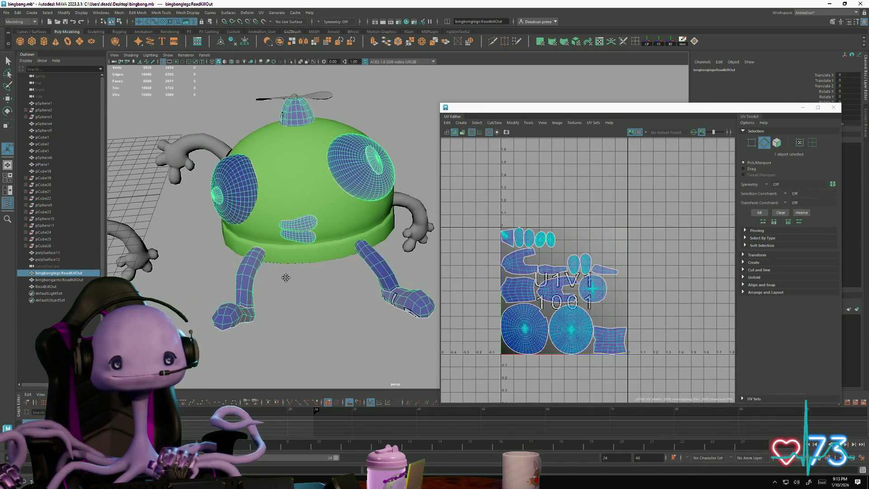
pyautogui.click(121, 13)
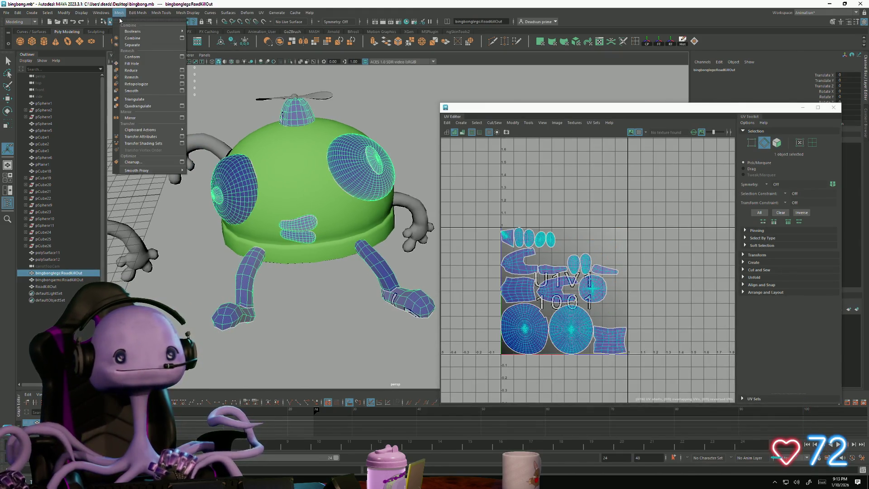
# Step: Separate the mesh into pieces and give the pupil piece polySurface20 automatic UVs
pyautogui.click(134, 39)
pyautogui.click(218, 197)
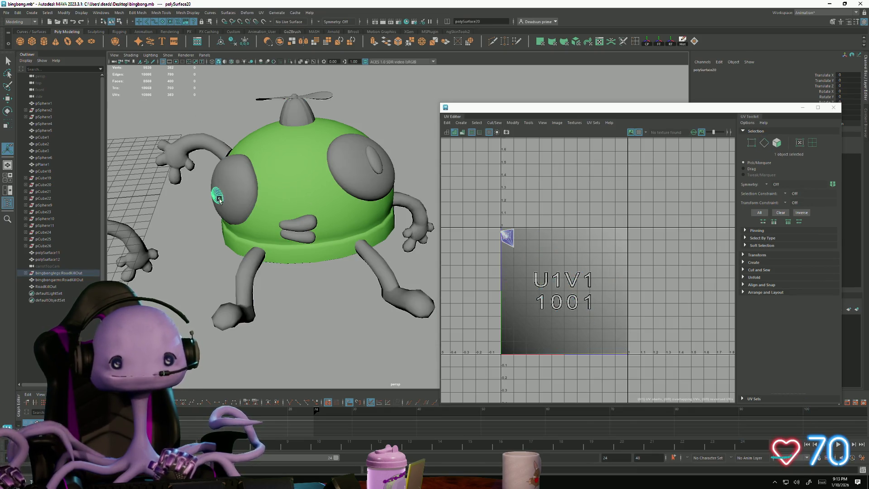
pyautogui.click(498, 123)
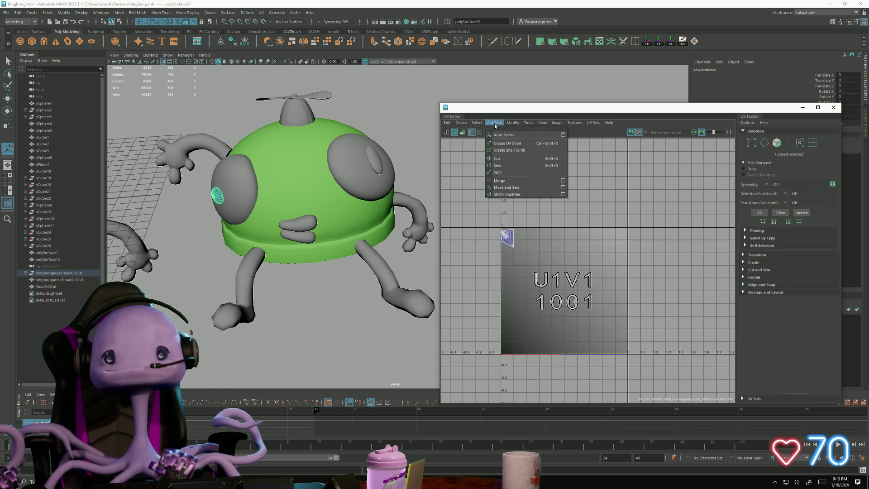
pyautogui.moveTo(512, 126)
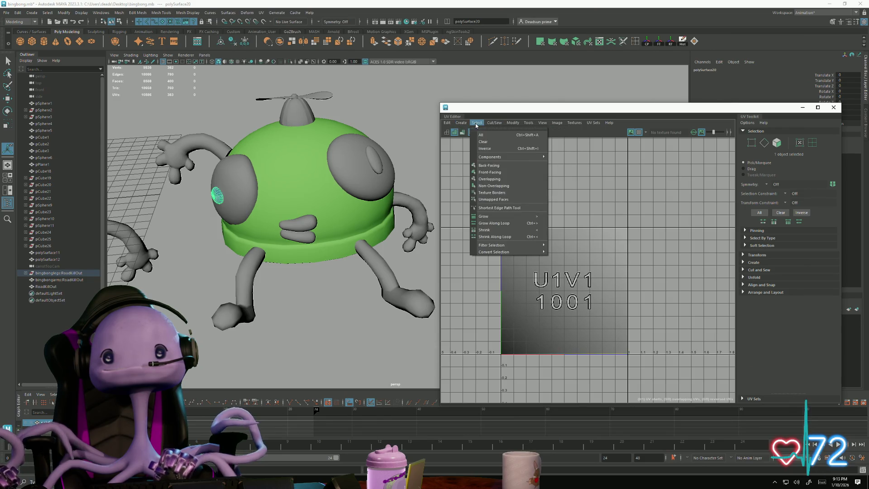
pyautogui.moveTo(468, 125)
pyautogui.click(472, 148)
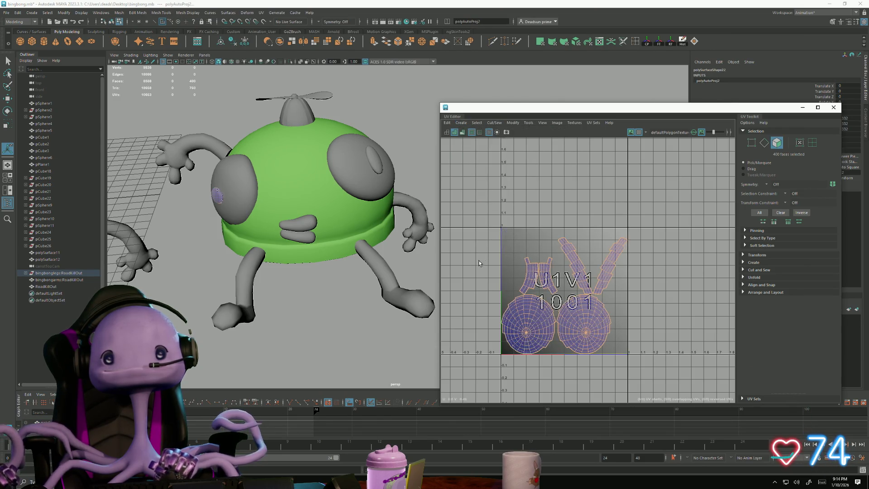
# Step: Select the grey eye piece and pick an edge on the blue eye disc
pyautogui.moveTo(230, 230)
pyautogui.keyDown('alt'); pyautogui.mouseDown()
pyautogui.moveTo(280, 242)
pyautogui.moveTo(220, 277)
pyautogui.mouseUp(); pyautogui.keyUp('alt')
pyautogui.scroll(3, 291, 246)
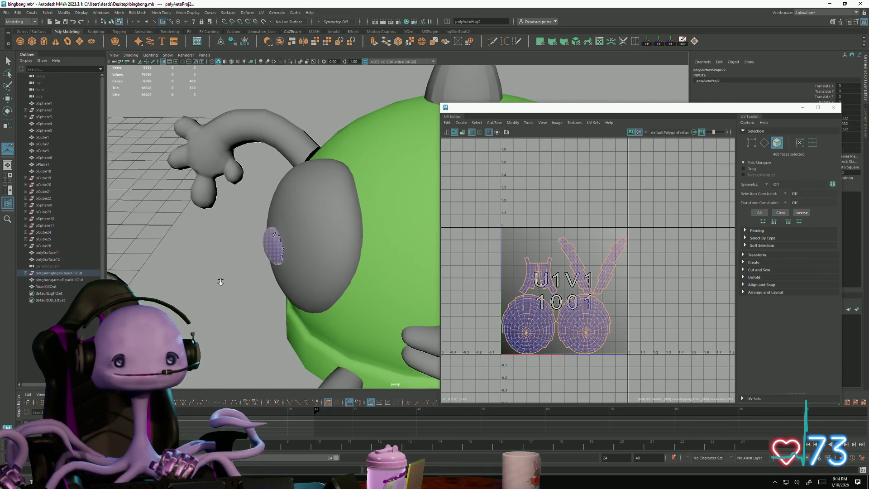
pyautogui.scroll(5, 286, 237)
pyautogui.click(286, 237)
pyautogui.moveTo(278, 232)
pyautogui.keyDown('alt'); pyautogui.mouseDown()
pyautogui.moveTo(343, 219)
pyautogui.moveTo(294, 239)
pyautogui.moveTo(291, 252)
pyautogui.moveTo(341, 285)
pyautogui.mouseUp(); pyautogui.keyUp('alt')
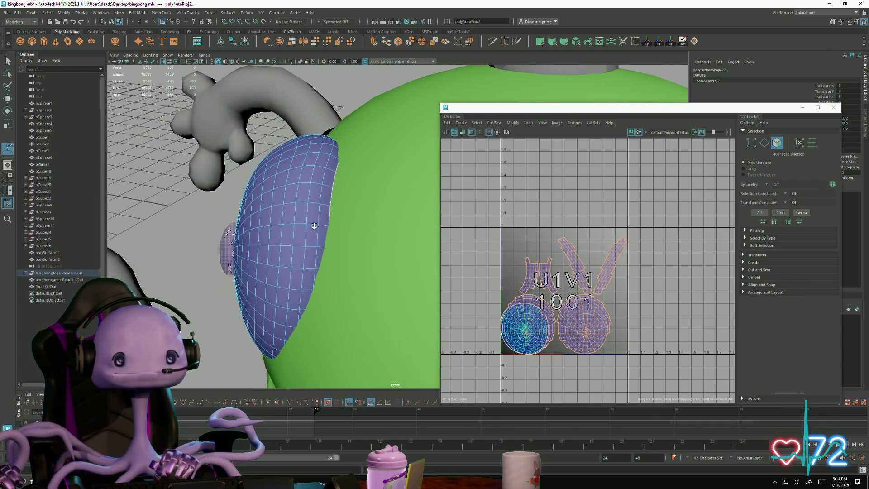
pyautogui.scroll(3, 287, 178)
pyautogui.press('q')
pyautogui.click(294, 177)
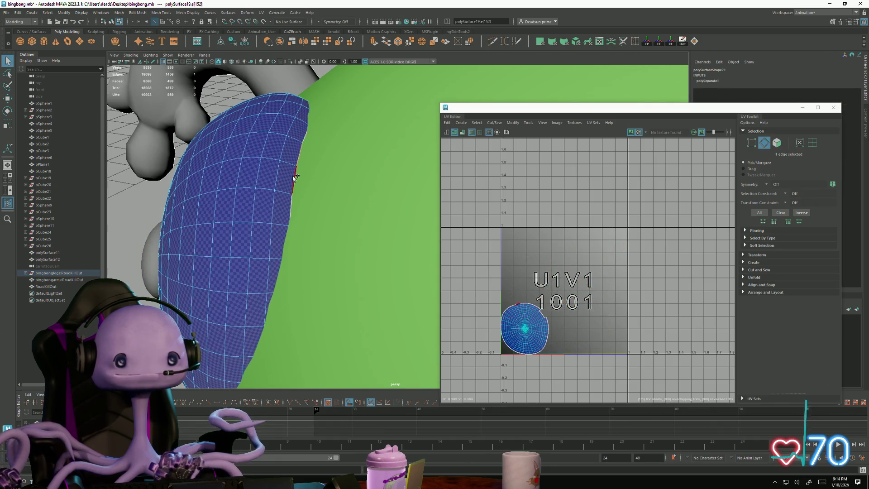
# Step: Turn on soft selection around the eye edge and select a vertex on its rim
pyautogui.press('b')
pyautogui.moveTo(304, 177)
pyautogui.mouseDown(button='middle')
pyautogui.moveTo(378, 186)
pyautogui.moveTo(316, 170)
pyautogui.moveTo(332, 173)
pyautogui.mouseUp(button='middle')
pyautogui.moveTo(330, 174)
pyautogui.keyDown('alt'); pyautogui.mouseDown()
pyautogui.moveTo(295, 169)
pyautogui.moveTo(304, 174)
pyautogui.mouseUp(); pyautogui.keyUp('alt')
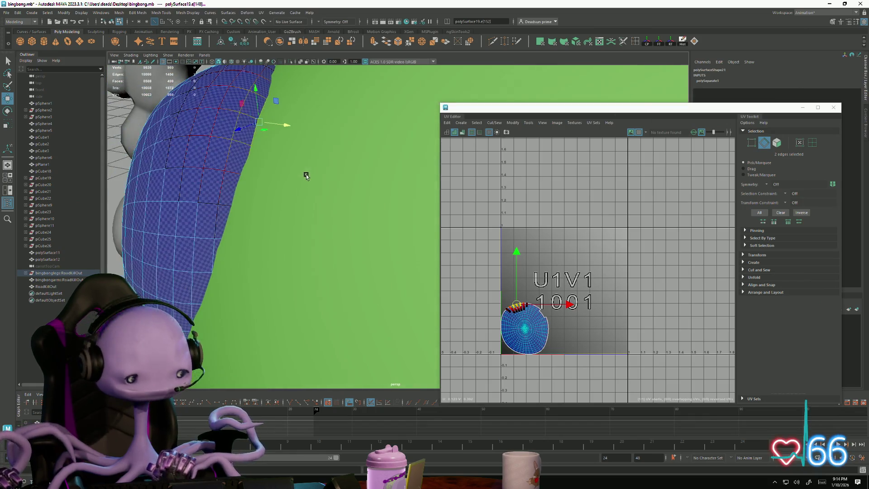
pyautogui.scroll(5, 304, 174)
pyautogui.moveTo(201, 166)
pyautogui.keyDown('alt'); pyautogui.mouseDown()
pyautogui.moveTo(297, 186)
pyautogui.moveTo(255, 167)
pyautogui.moveTo(402, 232)
pyautogui.mouseUp(); pyautogui.keyUp('alt')
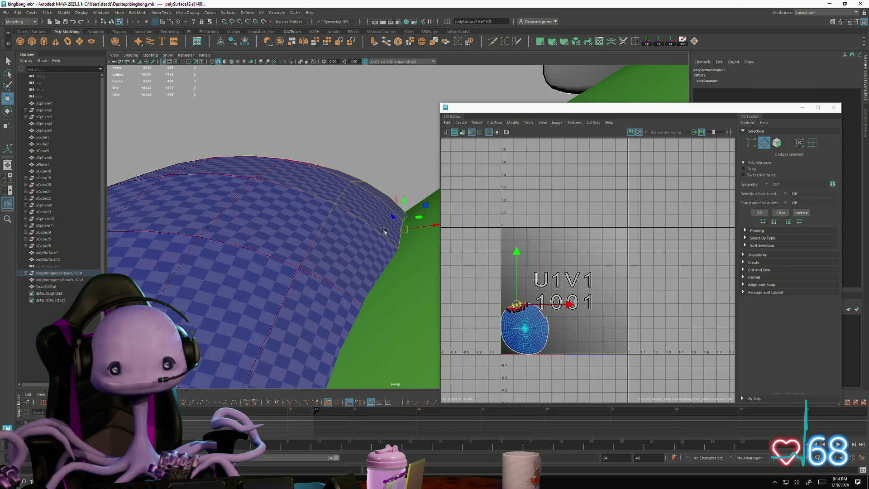
pyautogui.press('F9')
pyautogui.click(407, 224)
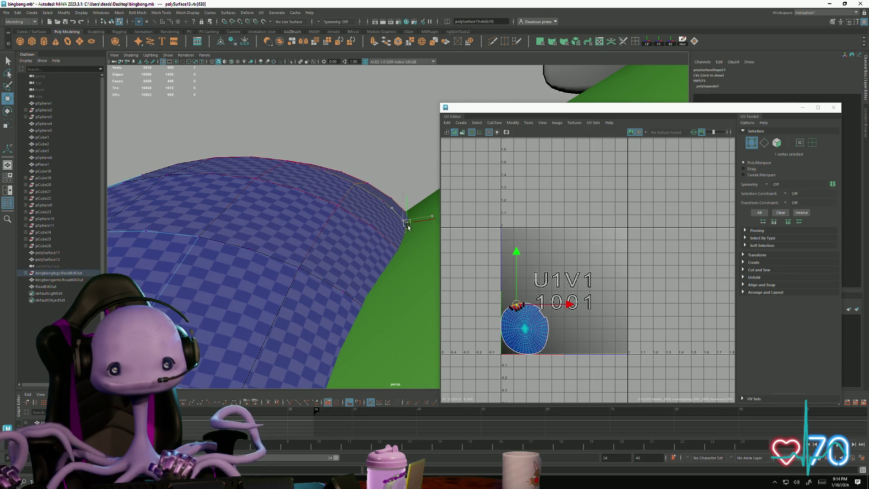
pyautogui.keyDown('alt'); pyautogui.moveTo(411, 229); pyautogui.dragTo(382, 252); pyautogui.keyUp('alt')
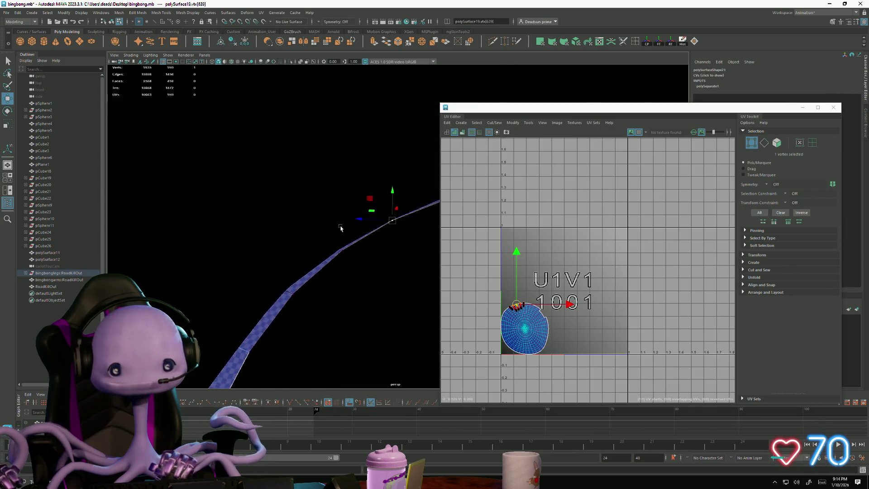
pyautogui.moveTo(259, 185)
pyautogui.keyDown('alt'); pyautogui.mouseDown()
pyautogui.moveTo(165, 110)
pyautogui.moveTo(324, 308)
pyautogui.moveTo(290, 262)
pyautogui.moveTo(236, 235)
pyautogui.moveTo(246, 312)
pyautogui.moveTo(291, 305)
pyautogui.moveTo(22, 196)
pyautogui.moveTo(345, 194)
pyautogui.mouseUp(); pyautogui.keyUp('alt')
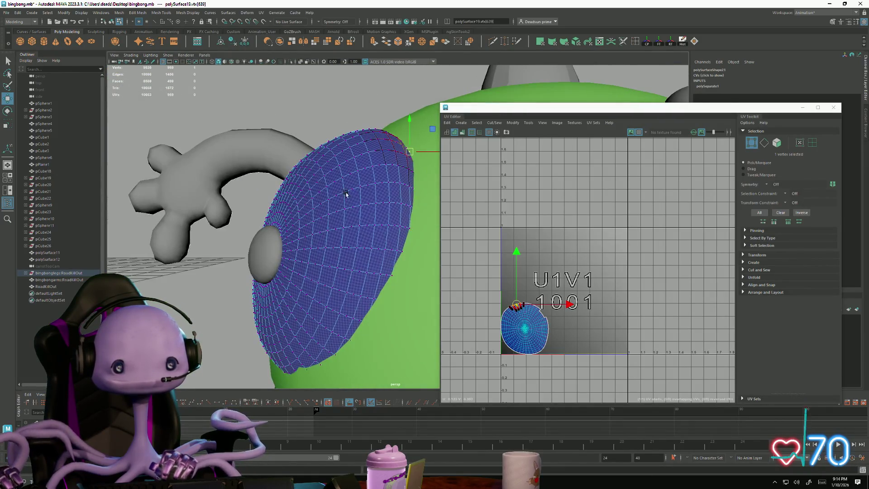
# Step: Select the eye disc object and a face on its curved strip
pyautogui.moveTo(367, 182); pyautogui.dragTo(367, 183, button='right')
pyautogui.moveTo(365, 184)
pyautogui.keyDown('alt'); pyautogui.mouseDown()
pyautogui.moveTo(252, 268)
pyautogui.moveTo(272, 252)
pyautogui.moveTo(292, 261)
pyautogui.moveTo(278, 286)
pyautogui.moveTo(179, 260)
pyautogui.moveTo(248, 268)
pyautogui.moveTo(292, 257)
pyautogui.mouseUp(); pyautogui.keyUp('alt')
pyautogui.click(289, 250)
pyautogui.scroll(10, 294, 305)
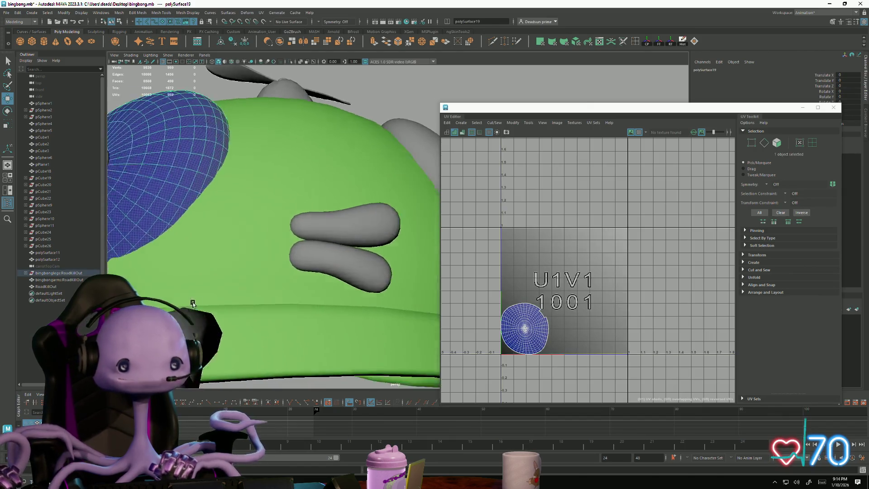
pyautogui.moveTo(201, 297)
pyautogui.keyDown('alt'); pyautogui.mouseDown()
pyautogui.moveTo(360, 320)
pyautogui.moveTo(262, 317)
pyautogui.moveTo(281, 312)
pyautogui.moveTo(292, 276)
pyautogui.moveTo(461, 355)
pyautogui.moveTo(321, 304)
pyautogui.moveTo(219, 330)
pyautogui.moveTo(256, 276)
pyautogui.moveTo(180, 291)
pyautogui.moveTo(327, 317)
pyautogui.moveTo(297, 255)
pyautogui.mouseUp(); pyautogui.keyUp('alt')
pyautogui.moveTo(297, 255); pyautogui.dragTo(298, 271, button='right')
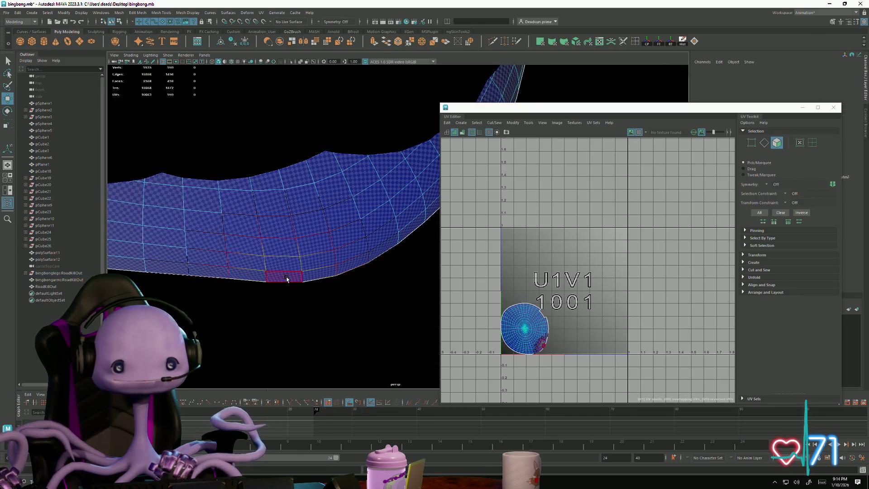
pyautogui.click(311, 274)
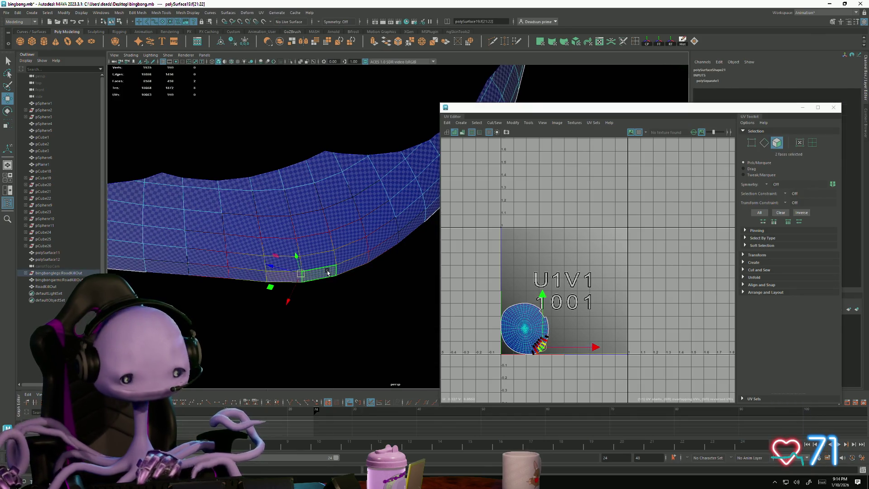
# Step: With soft selection on, Move and Sew the selected UV edges together
pyautogui.press('b')
pyautogui.moveTo(327, 272); pyautogui.dragTo(381, 277, button='middle')
pyautogui.scroll(-5, 295, 254)
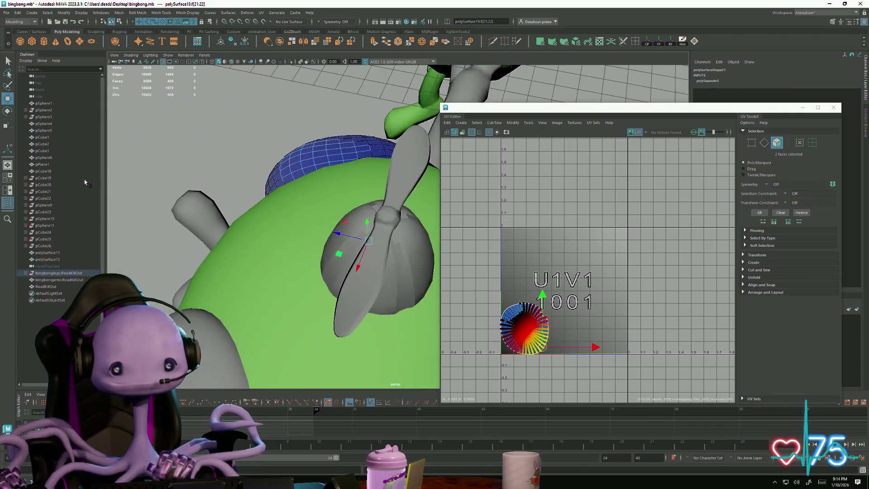
pyautogui.moveTo(85, 182)
pyautogui.keyDown('alt'); pyautogui.mouseDown()
pyautogui.moveTo(158, 186)
pyautogui.moveTo(229, 171)
pyautogui.moveTo(299, 203)
pyautogui.mouseUp(); pyautogui.keyUp('alt')
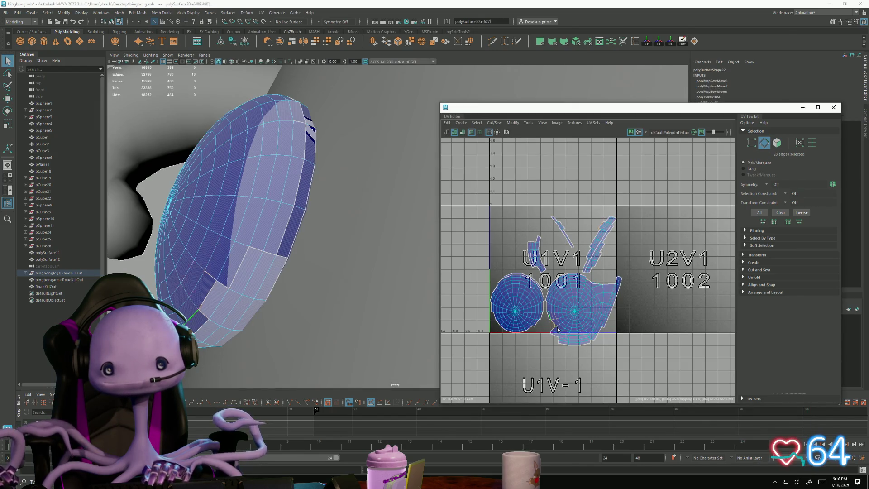
pyautogui.keyDown('shift'); pyautogui.moveTo(557, 329); pyautogui.dragTo(559, 325, button='right'); pyautogui.keyUp('shift')
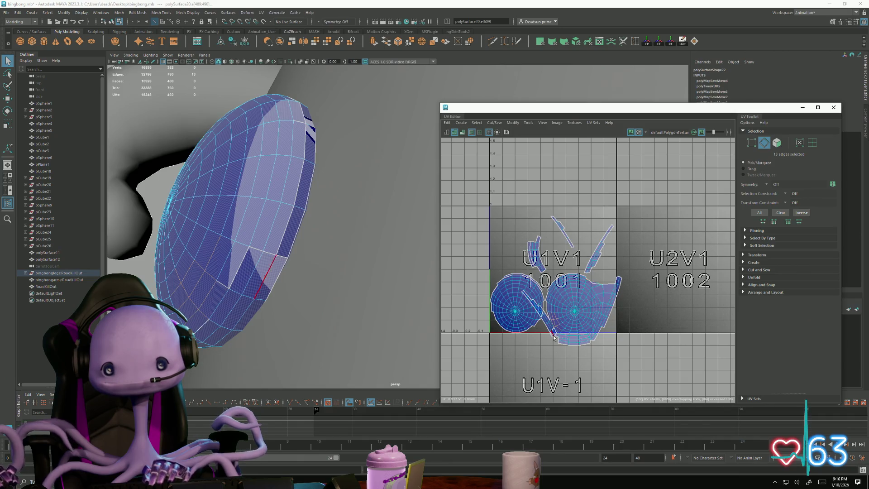
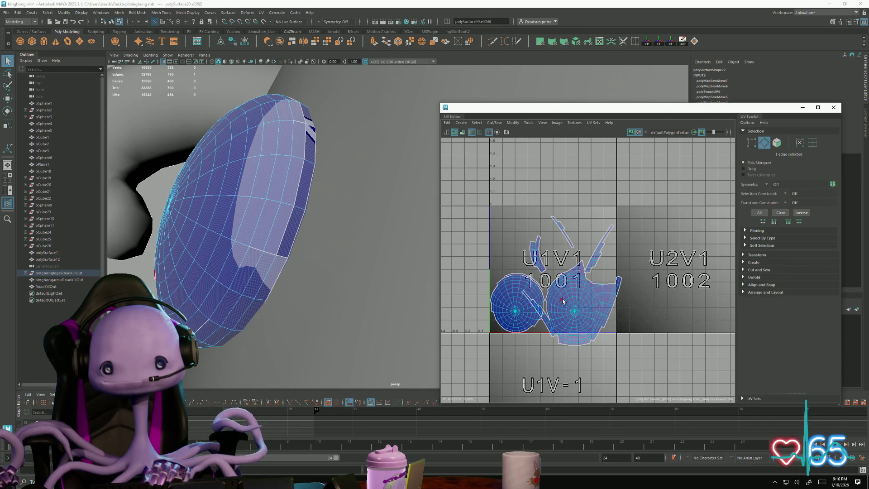
# Step: Orbit around the blue eye mesh and shift-select seam edges until 30 edges are picked
pyautogui.keyDown('alt'); pyautogui.moveTo(237, 255); pyautogui.dragTo(282, 226); pyautogui.keyUp('alt')
pyautogui.click(282, 226)
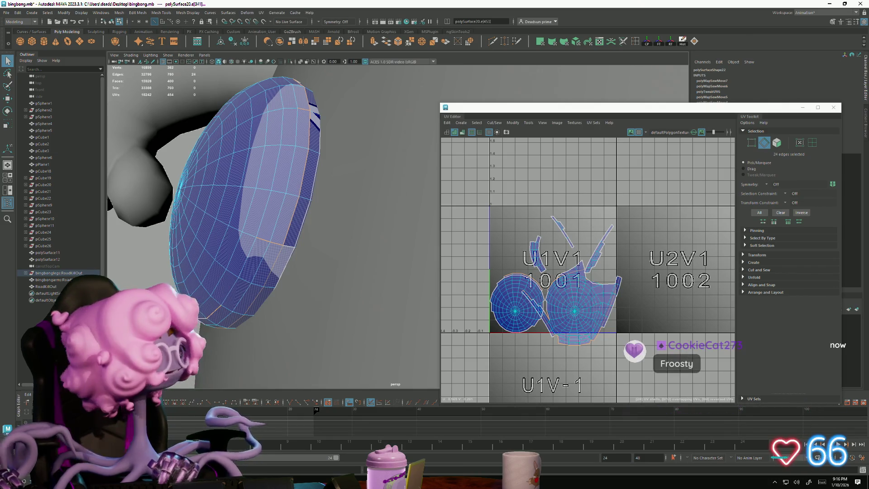
pyautogui.moveTo(207, 319)
pyautogui.keyDown('alt'); pyautogui.mouseDown()
pyautogui.moveTo(374, 249)
pyautogui.moveTo(236, 296)
pyautogui.mouseUp(); pyautogui.keyUp('alt')
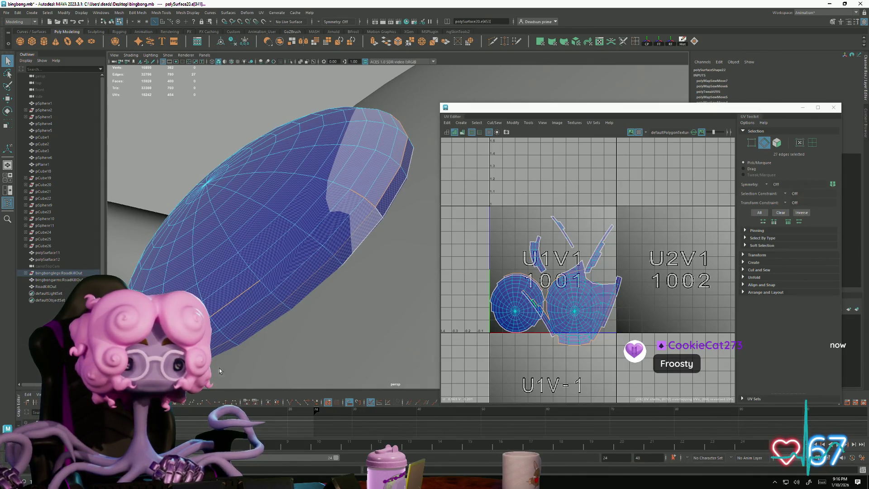
pyautogui.moveTo(219, 371)
pyautogui.keyDown('alt'); pyautogui.mouseDown()
pyautogui.moveTo(262, 341)
pyautogui.moveTo(280, 254)
pyautogui.moveTo(287, 269)
pyautogui.moveTo(328, 188)
pyautogui.moveTo(308, 190)
pyautogui.moveTo(331, 232)
pyautogui.moveTo(362, 240)
pyautogui.moveTo(282, 240)
pyautogui.moveTo(270, 259)
pyautogui.moveTo(287, 225)
pyautogui.moveTo(417, 141)
pyautogui.moveTo(347, 239)
pyautogui.mouseUp(); pyautogui.keyUp('alt')
pyautogui.keyDown('shift'); pyautogui.click(270, 246); pyautogui.keyUp('shift')
pyautogui.keyDown('shift'); pyautogui.click(424, 135); pyautogui.keyUp('shift')
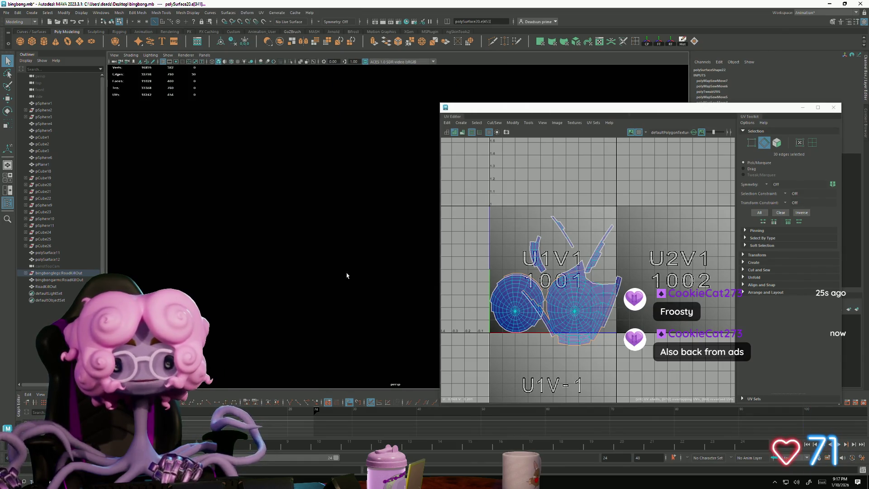
pyautogui.click(499, 122)
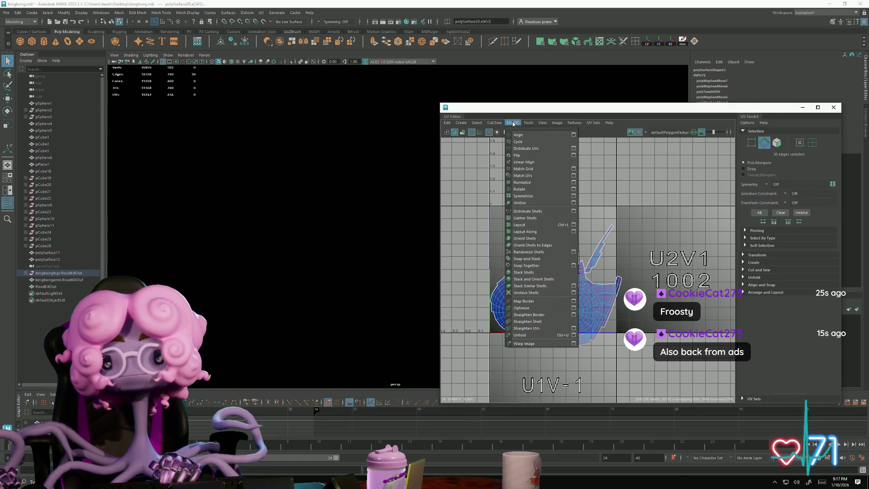
# Step: Stitch Together the selected seam edges, then move the stitched shell into the 1002 UV tile
pyautogui.click(513, 123)
pyautogui.click(494, 122)
pyautogui.click(476, 123)
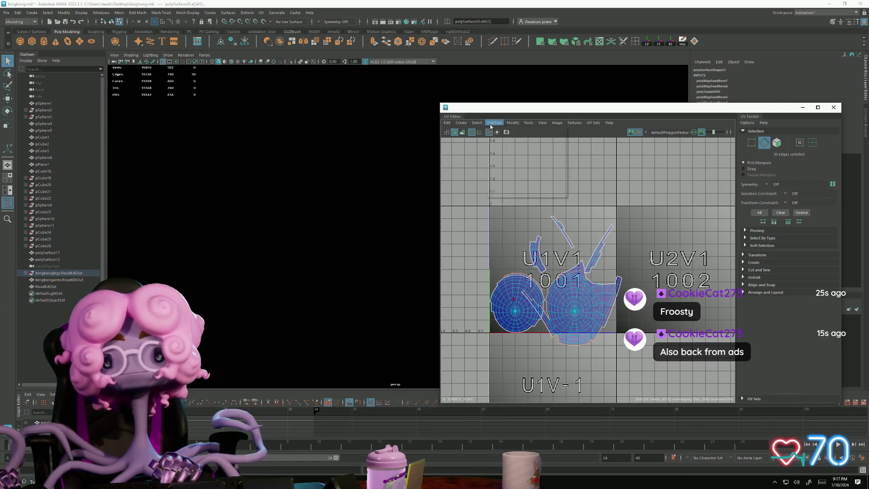
pyautogui.click(492, 124)
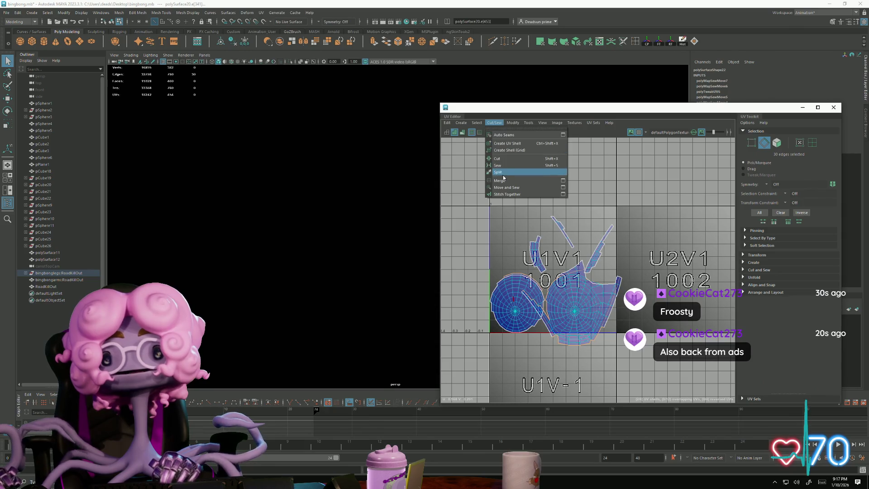
pyautogui.click(506, 195)
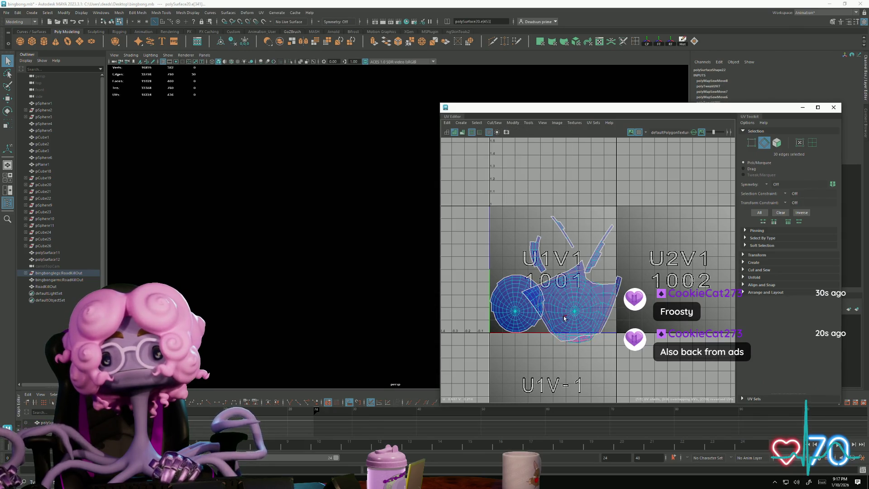
pyautogui.moveTo(564, 318); pyautogui.dragTo(569, 312, button='right')
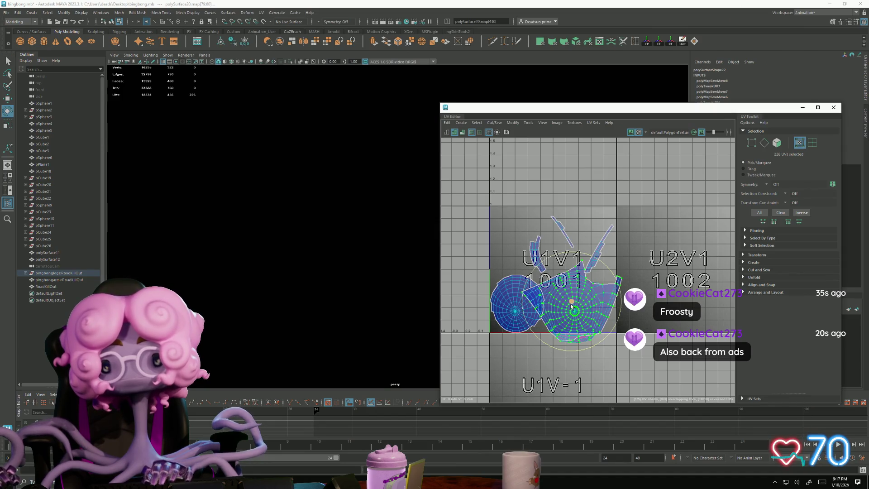
pyautogui.moveTo(572, 306); pyautogui.dragTo(660, 304)
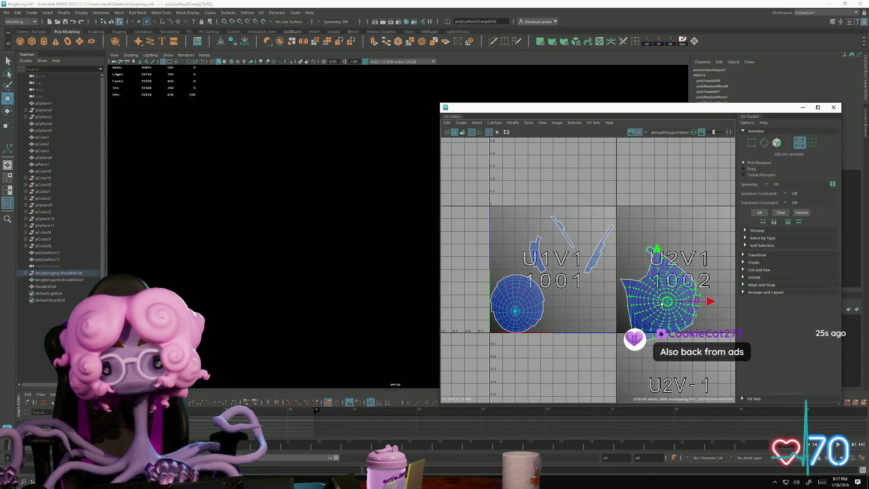
# Step: Select a 20-face loop on the eye and grow it to 180 faces
pyautogui.keyDown('alt'); pyautogui.moveTo(574, 295); pyautogui.dragTo(457, 213, button='middle'); pyautogui.keyUp('alt')
pyautogui.moveTo(509, 109); pyautogui.dragTo(699, 97)
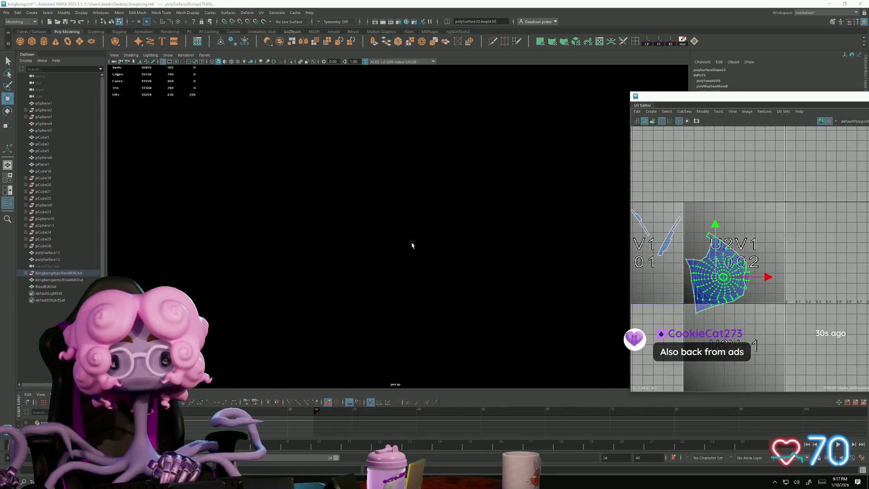
pyautogui.press('f')
pyautogui.moveTo(329, 221)
pyautogui.keyDown('alt'); pyautogui.mouseDown()
pyautogui.moveTo(330, 208)
pyautogui.moveTo(314, 199)
pyautogui.moveTo(265, 208)
pyautogui.moveTo(466, 267)
pyautogui.moveTo(450, 267)
pyautogui.moveTo(349, 179)
pyautogui.mouseUp(); pyautogui.keyUp('alt')
pyautogui.moveTo(351, 183); pyautogui.dragTo(351, 198, button='right')
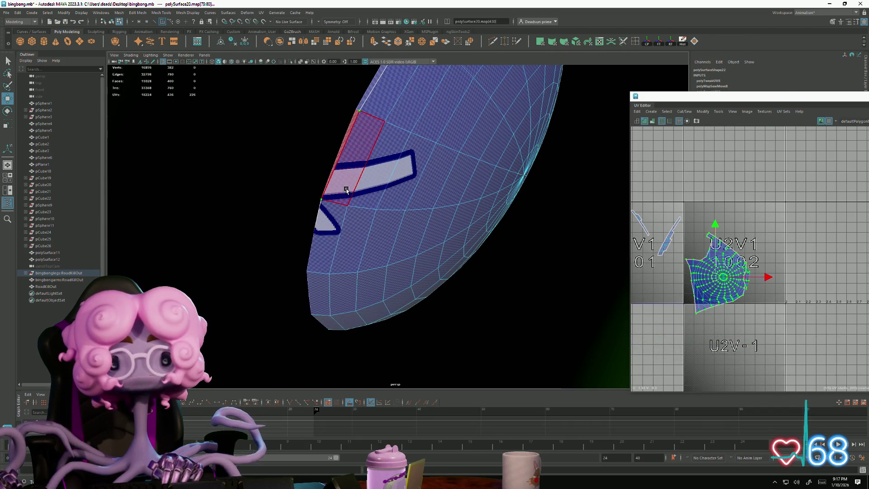
pyautogui.doubleClick(346, 190)
pyautogui.keyDown('alt'); pyautogui.moveTo(657, 279); pyautogui.dragTo(823, 290, button='middle'); pyautogui.keyUp('alt')
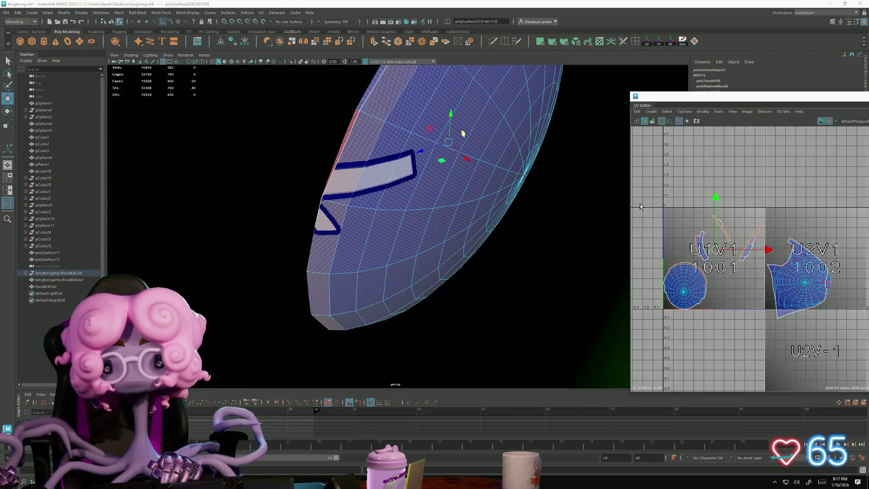
pyautogui.hotkey('shift', '.')
pyautogui.hotkey('shift', '.')
pyautogui.hotkey('shift', '.')
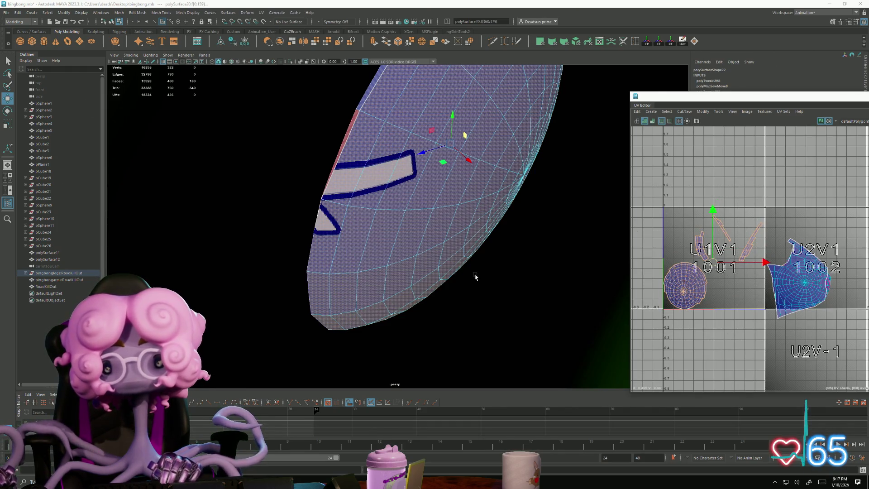
pyautogui.moveTo(475, 277)
pyautogui.keyDown('alt'); pyautogui.mouseDown()
pyautogui.moveTo(382, 252)
pyautogui.moveTo(393, 244)
pyautogui.mouseUp(); pyautogui.keyUp('alt')
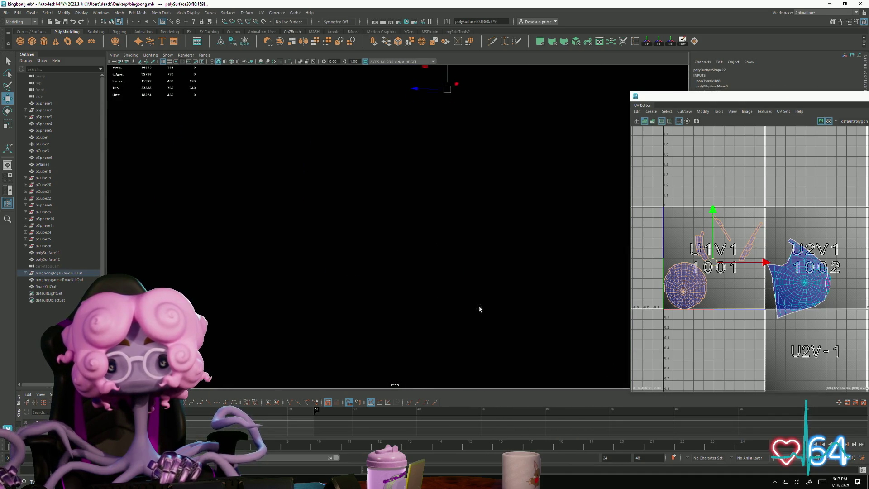
pyautogui.moveTo(494, 306)
pyautogui.keyDown('alt'); pyautogui.mouseDown()
pyautogui.moveTo(563, 346)
pyautogui.moveTo(477, 325)
pyautogui.moveTo(500, 294)
pyautogui.moveTo(501, 324)
pyautogui.moveTo(333, 351)
pyautogui.moveTo(326, 329)
pyautogui.moveTo(413, 316)
pyautogui.moveTo(418, 346)
pyautogui.moveTo(436, 332)
pyautogui.mouseUp(); pyautogui.keyUp('alt')
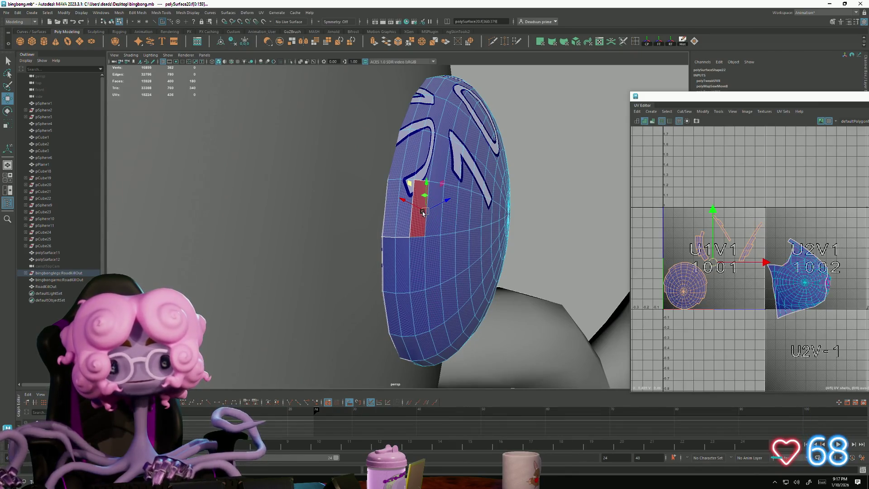
pyautogui.moveTo(422, 216)
pyautogui.keyDown('alt'); pyautogui.mouseDown()
pyautogui.moveTo(413, 199)
pyautogui.moveTo(409, 240)
pyautogui.moveTo(317, 250)
pyautogui.moveTo(268, 245)
pyautogui.mouseUp(); pyautogui.keyUp('alt')
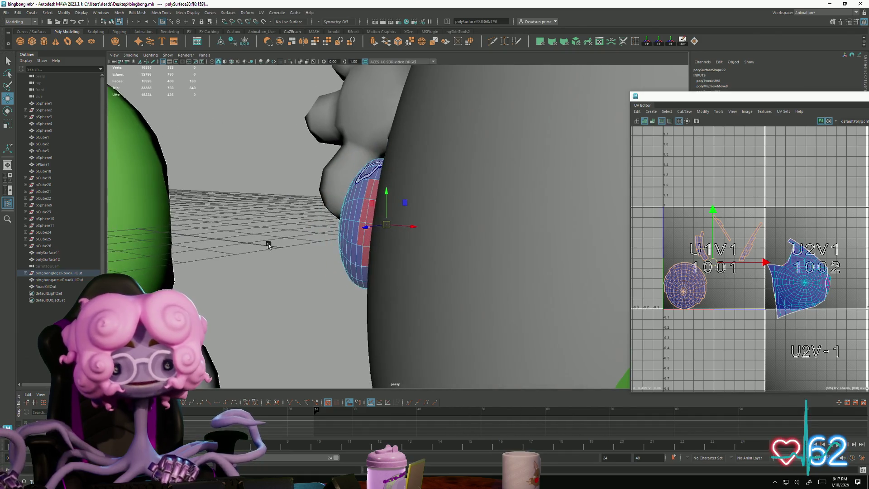
pyautogui.click(337, 250)
pyautogui.press('space')
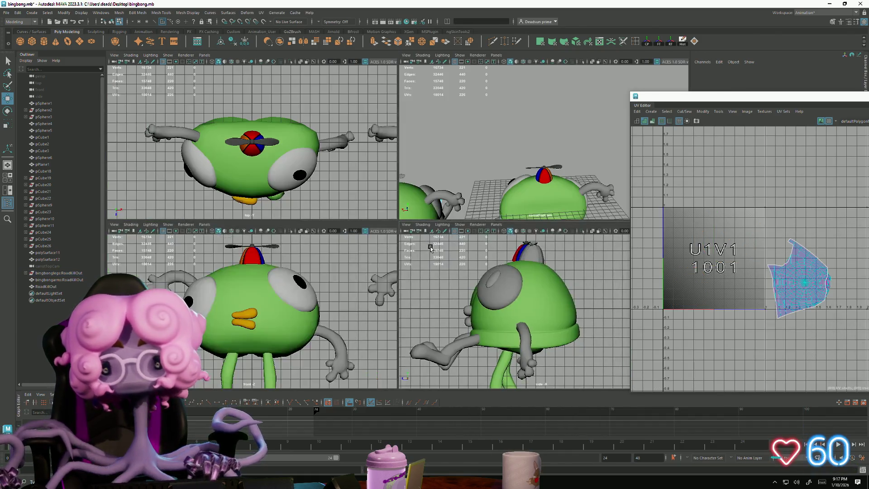
pyautogui.press('space')
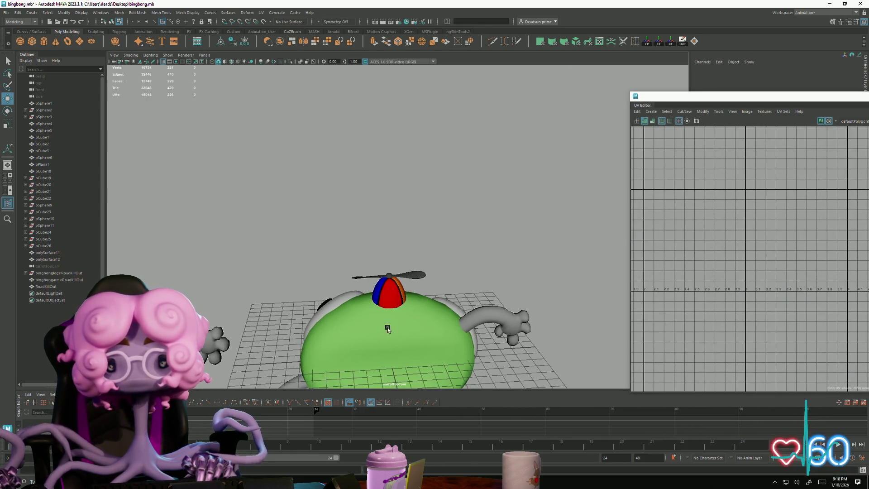
pyautogui.keyDown('alt'); pyautogui.moveTo(388, 326); pyautogui.dragTo(351, 332); pyautogui.keyUp('alt')
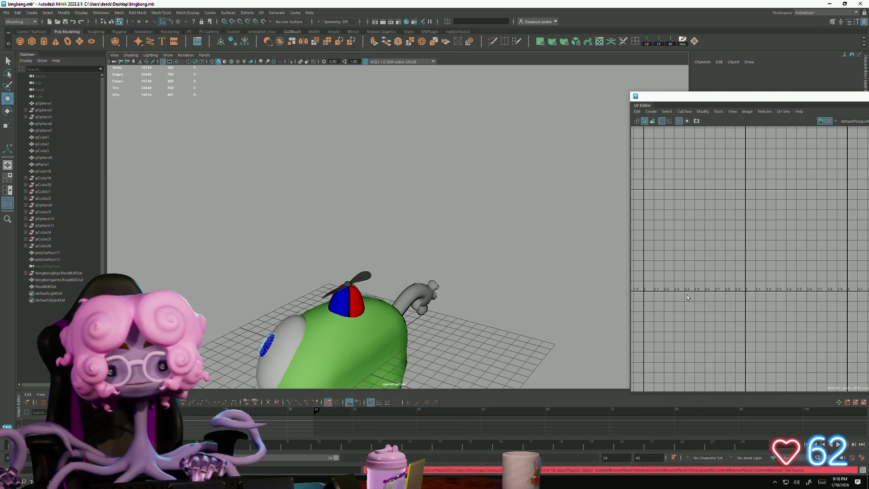
pyautogui.scroll(-5, 686, 297)
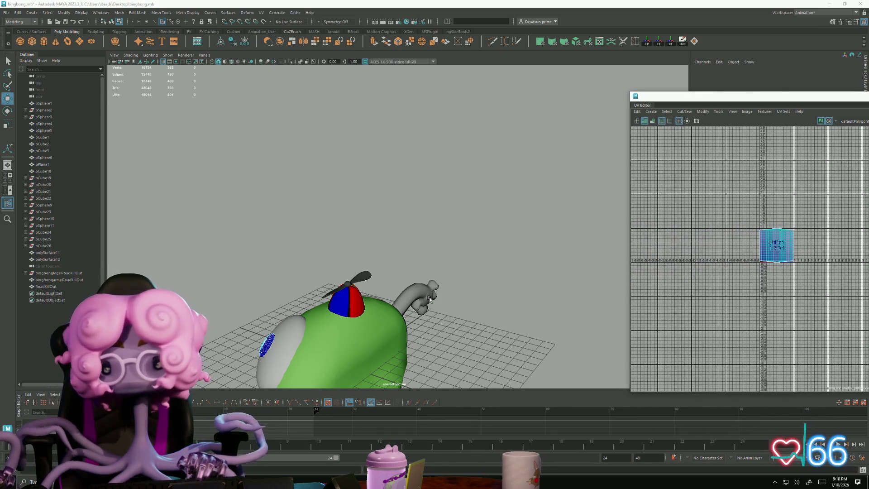
pyautogui.moveTo(430, 300)
pyautogui.keyDown('alt'); pyautogui.mouseDown()
pyautogui.moveTo(283, 330)
pyautogui.moveTo(596, 355)
pyautogui.moveTo(396, 294)
pyautogui.moveTo(430, 277)
pyautogui.moveTo(386, 266)
pyautogui.moveTo(464, 192)
pyautogui.moveTo(382, 252)
pyautogui.moveTo(393, 300)
pyautogui.moveTo(529, 310)
pyautogui.moveTo(152, 176)
pyautogui.moveTo(287, 281)
pyautogui.moveTo(145, 229)
pyautogui.moveTo(347, 284)
pyautogui.moveTo(360, 337)
pyautogui.moveTo(455, 344)
pyautogui.moveTo(434, 346)
pyautogui.moveTo(488, 278)
pyautogui.mouseUp(); pyautogui.keyUp('alt')
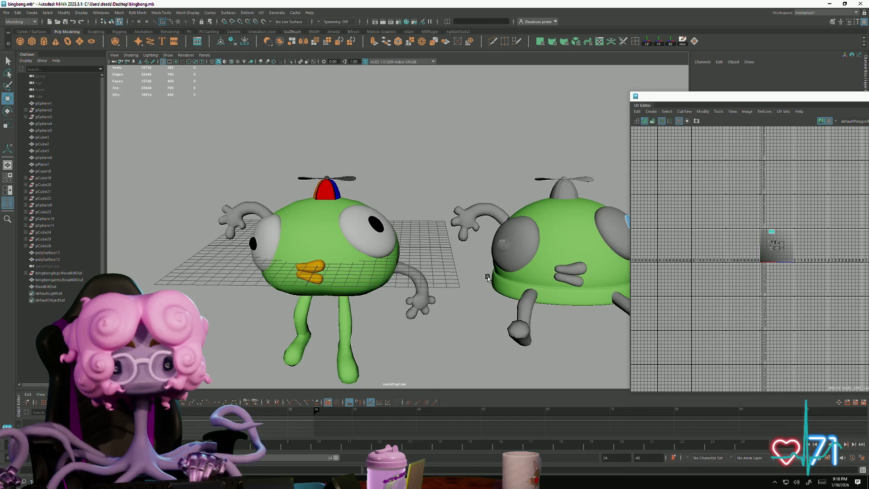
pyautogui.moveTo(491, 271)
pyautogui.keyDown('alt'); pyautogui.mouseDown(button='right')
pyautogui.moveTo(354, 281)
pyautogui.moveTo(539, 308)
pyautogui.mouseUp(button='right'); pyautogui.keyUp('alt')
# Step: Select and frame the large eye, check its single round shell in 1001, and switch to Vertex mode
pyautogui.click(540, 308)
pyautogui.press('f')
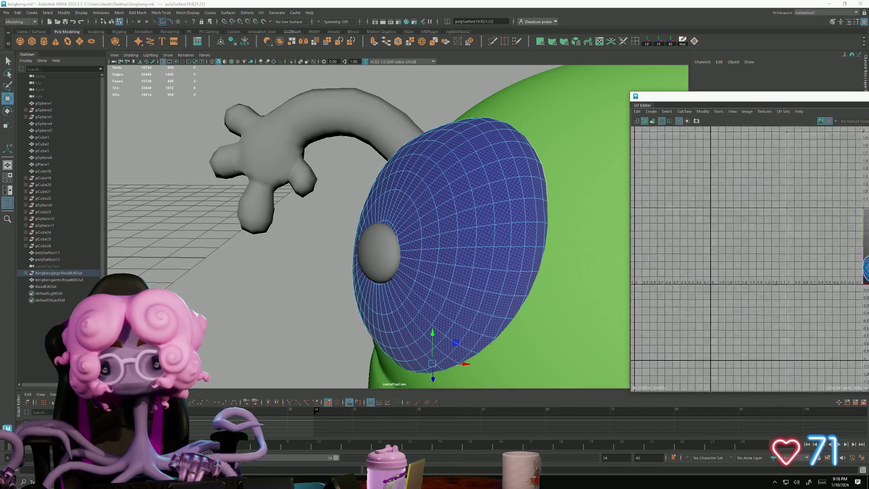
pyautogui.scroll(5, 585, 258)
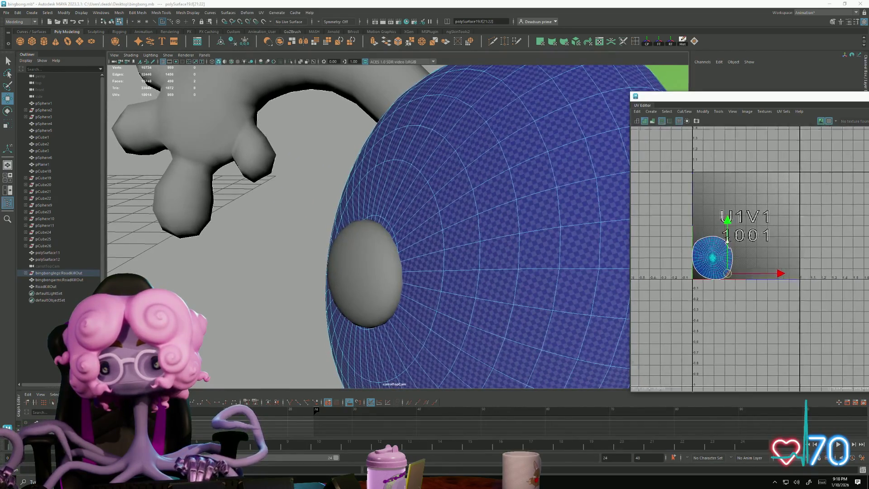
pyautogui.scroll(3, 733, 316)
pyautogui.scroll(-5, 750, 260)
pyautogui.scroll(-6, 563, 294)
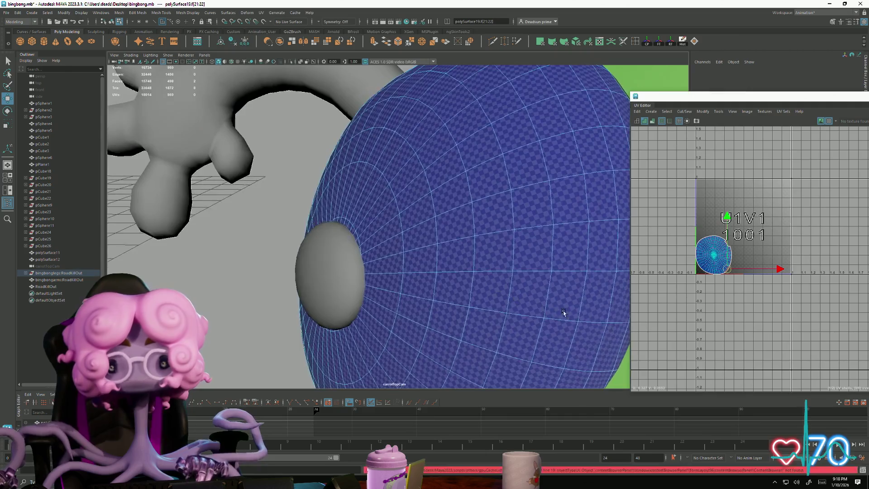
pyautogui.keyDown('alt'); pyautogui.moveTo(453, 267); pyautogui.dragTo(479, 271); pyautogui.keyUp('alt')
pyautogui.scroll(6, 504, 272)
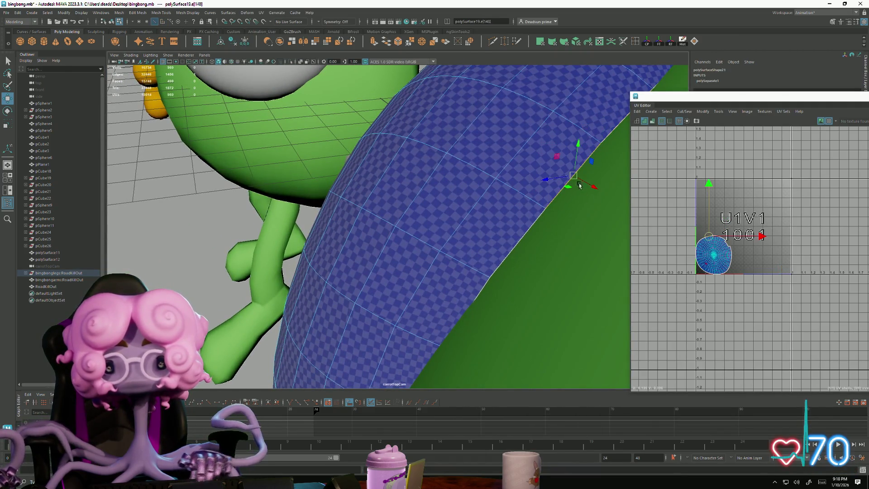
pyautogui.moveTo(494, 271); pyautogui.dragTo(475, 273, button='right')
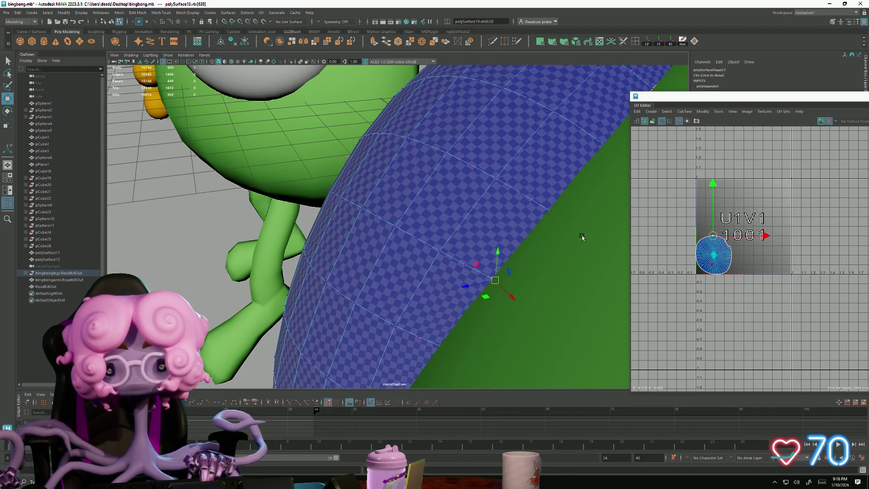
pyautogui.moveTo(582, 237)
pyautogui.keyDown('alt'); pyautogui.mouseDown()
pyautogui.moveTo(451, 341)
pyautogui.moveTo(430, 287)
pyautogui.moveTo(304, 324)
pyautogui.moveTo(261, 261)
pyautogui.moveTo(246, 220)
pyautogui.moveTo(238, 258)
pyautogui.moveTo(277, 284)
pyautogui.moveTo(281, 254)
pyautogui.moveTo(344, 295)
pyautogui.mouseUp(); pyautogui.keyUp('alt')
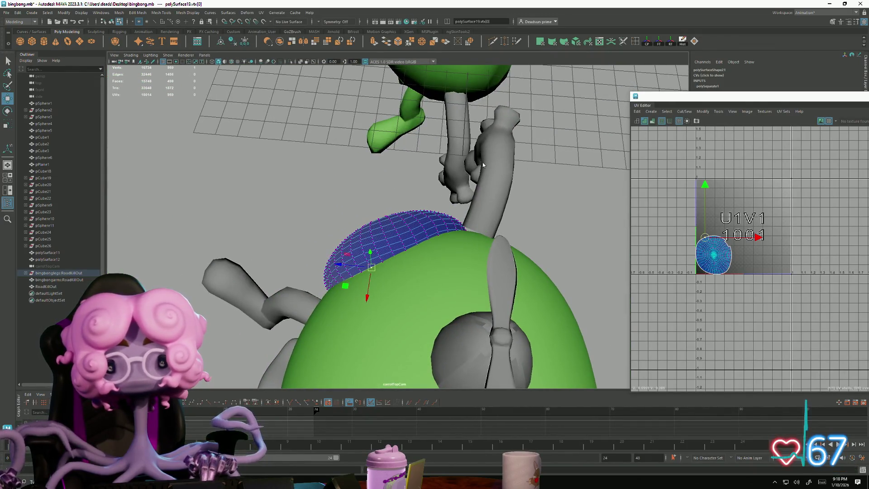
# Step: Select the RoadKillOut arm, select all its vertices and rotate them
pyautogui.click(492, 198)
pyautogui.scroll(-5, 494, 297)
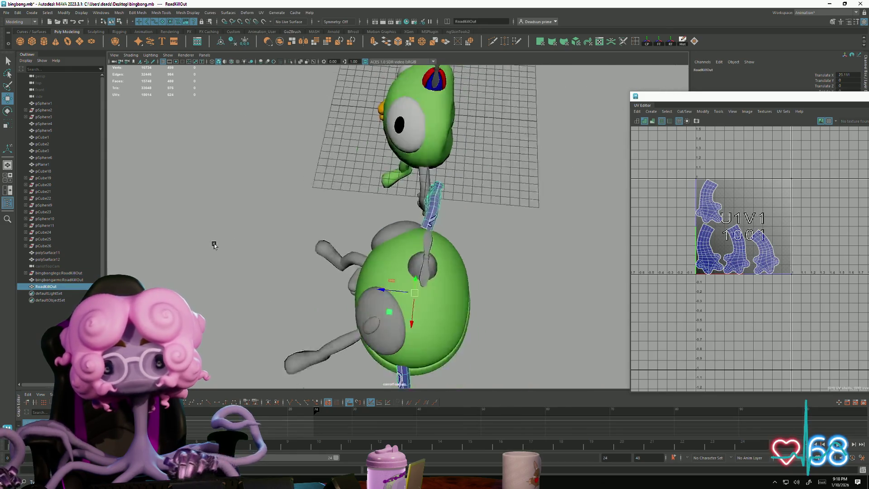
pyautogui.moveTo(494, 297)
pyautogui.keyDown('alt'); pyautogui.mouseDown()
pyautogui.moveTo(330, 294)
pyautogui.moveTo(397, 291)
pyautogui.moveTo(459, 262)
pyautogui.mouseUp(); pyautogui.keyUp('alt')
pyautogui.scroll(5, 430, 299)
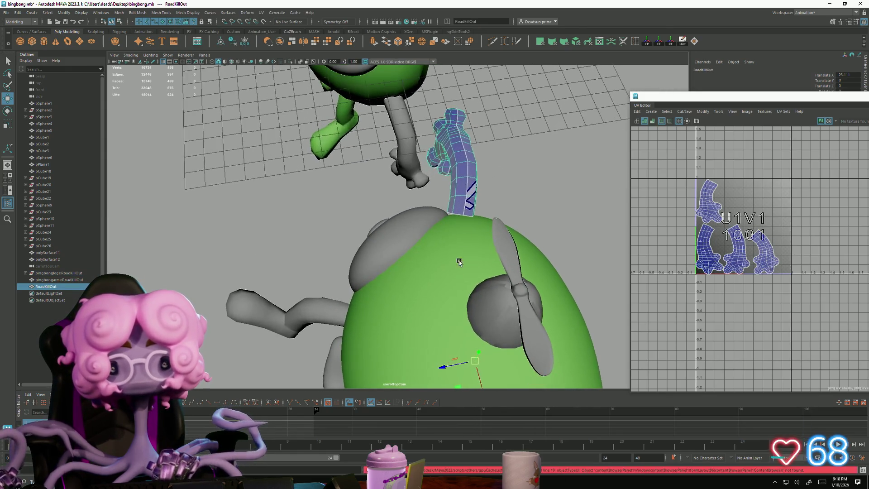
pyautogui.press('F9')
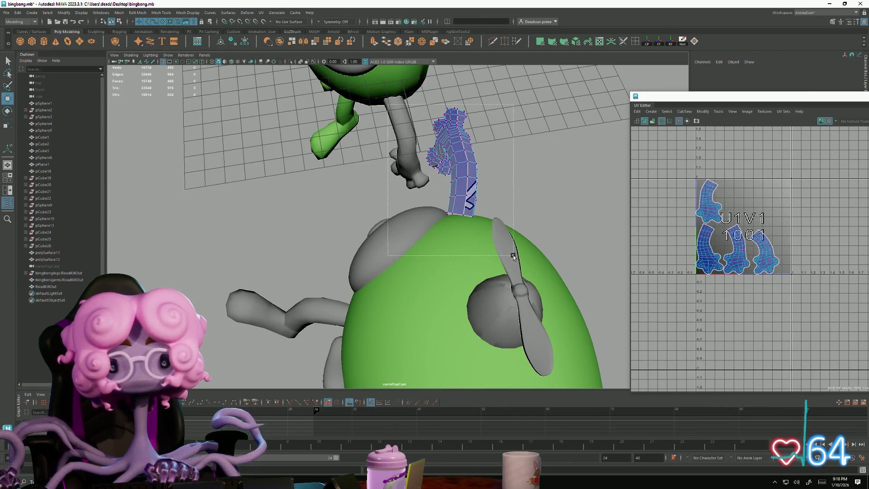
pyautogui.moveTo(513, 255); pyautogui.dragTo(513, 255)
pyautogui.press('e')
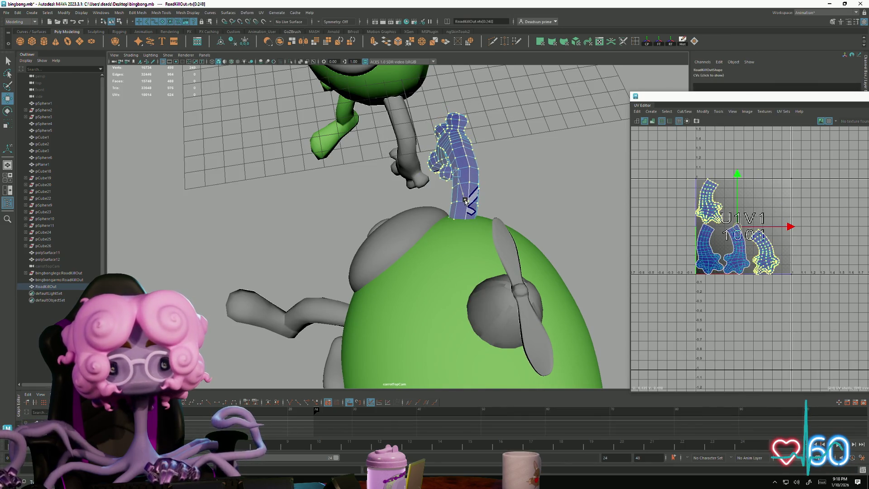
pyautogui.click(509, 208)
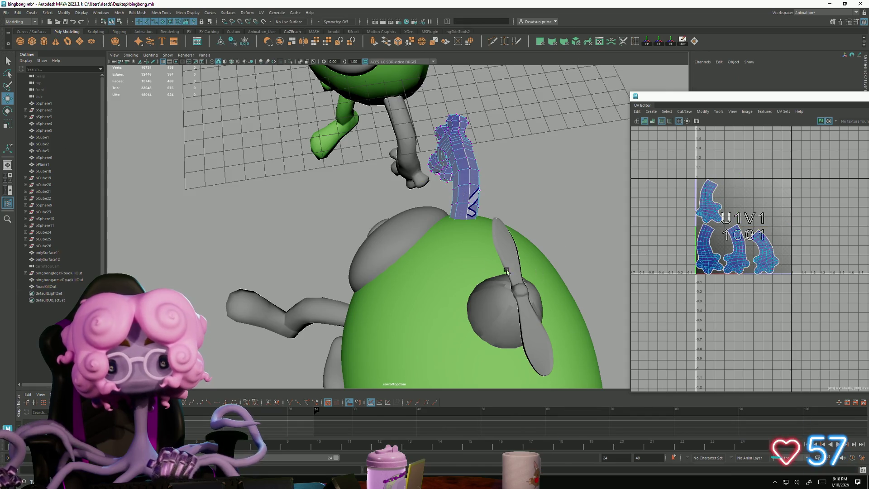
pyautogui.keyDown('alt'); pyautogui.moveTo(509, 209); pyautogui.dragTo(347, 313); pyautogui.keyUp('alt')
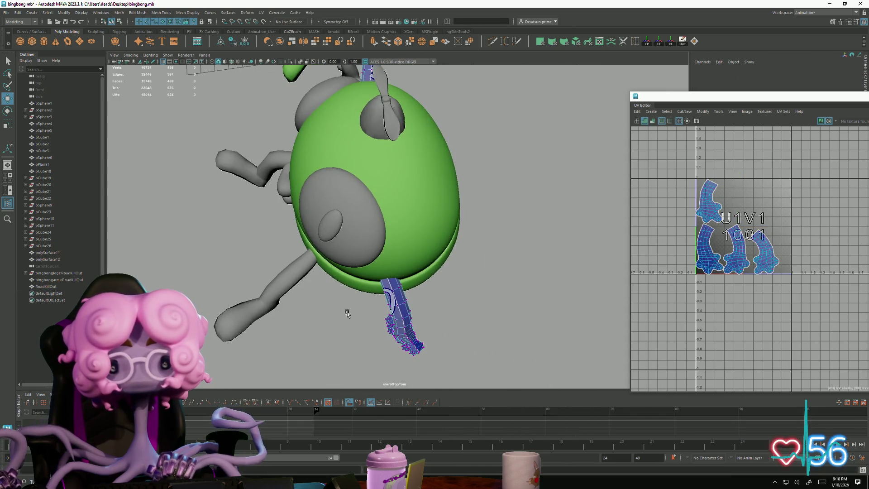
# Step: Save the bingbong scene with File > Save Scene, then select the eye lens polySurface18
pyautogui.click(6, 12)
pyautogui.click(26, 43)
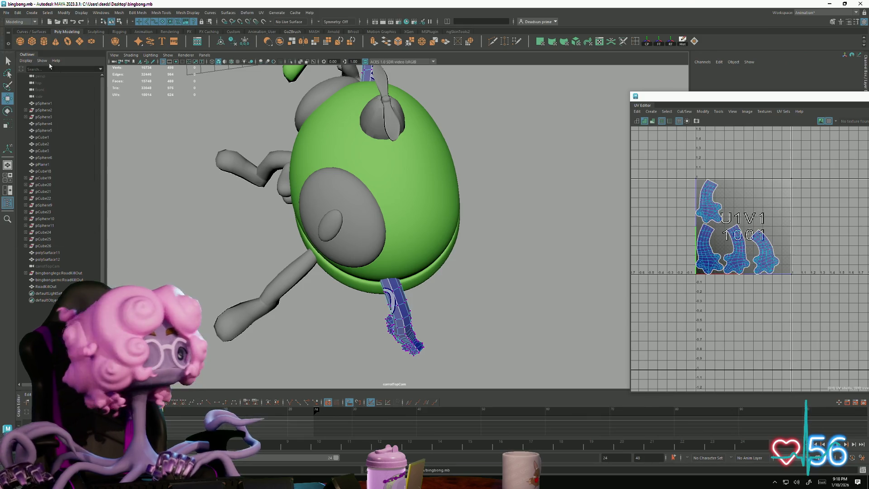
pyautogui.keyDown('alt'); pyautogui.moveTo(400, 282); pyautogui.dragTo(450, 287); pyautogui.keyUp('alt')
pyautogui.scroll(5, 450, 298)
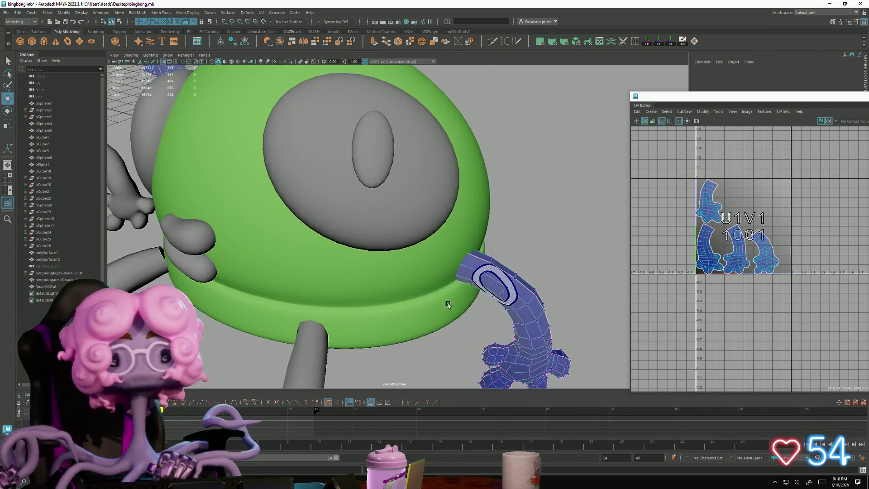
pyautogui.moveTo(362, 322)
pyautogui.keyDown('alt'); pyautogui.mouseDown()
pyautogui.moveTo(394, 306)
pyautogui.moveTo(352, 297)
pyautogui.moveTo(382, 254)
pyautogui.moveTo(386, 310)
pyautogui.moveTo(398, 314)
pyautogui.moveTo(301, 299)
pyautogui.mouseUp(); pyautogui.keyUp('alt')
pyautogui.keyDown('alt'); pyautogui.moveTo(301, 300); pyautogui.dragTo(418, 227, button='right'); pyautogui.keyUp('alt')
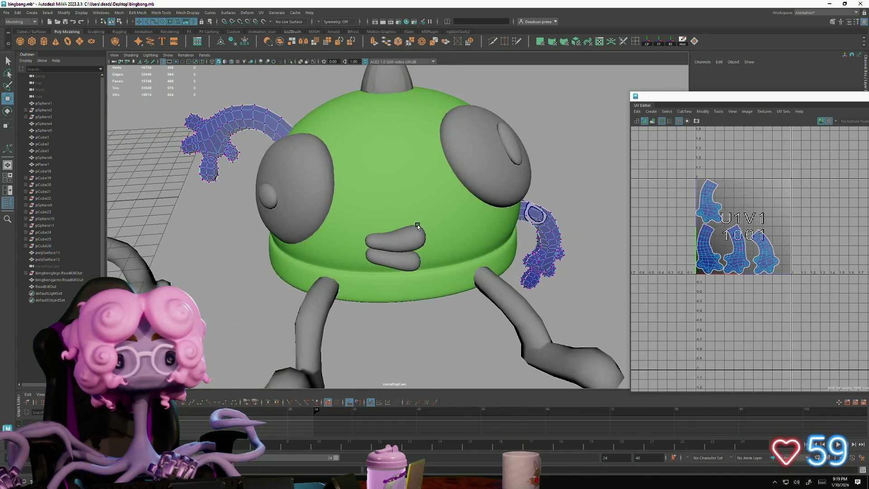
pyautogui.click(514, 140)
# Step: Frame the eye lens, switch to Face mode, and select its rim and surrounding face loops
pyautogui.press('f')
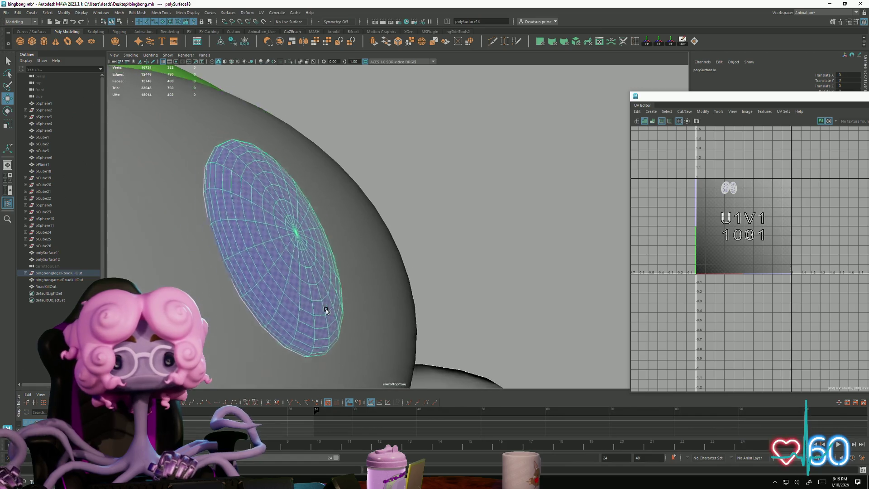
pyautogui.moveTo(325, 310)
pyautogui.keyDown('alt'); pyautogui.mouseDown()
pyautogui.moveTo(333, 300)
pyautogui.moveTo(376, 334)
pyautogui.moveTo(364, 302)
pyautogui.moveTo(399, 297)
pyautogui.moveTo(311, 312)
pyautogui.moveTo(380, 356)
pyautogui.moveTo(460, 277)
pyautogui.moveTo(444, 274)
pyautogui.moveTo(473, 218)
pyautogui.mouseUp(); pyautogui.keyUp('alt')
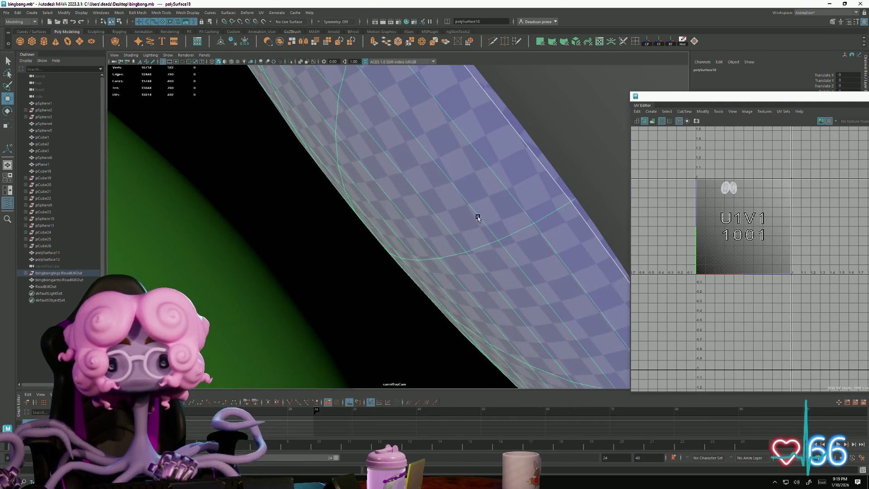
pyautogui.rightClick(512, 189)
pyautogui.moveTo(511, 196); pyautogui.dragTo(512, 207, button='right')
pyautogui.doubleClick(553, 223)
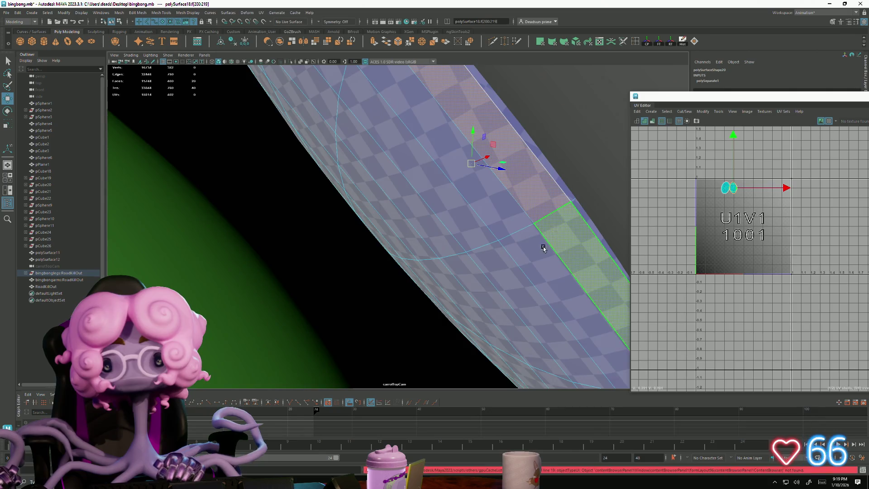
pyautogui.press('f')
pyautogui.moveTo(494, 243)
pyautogui.keyDown('alt'); pyautogui.mouseDown()
pyautogui.moveTo(465, 232)
pyautogui.moveTo(492, 238)
pyautogui.moveTo(396, 245)
pyautogui.moveTo(431, 270)
pyautogui.moveTo(508, 273)
pyautogui.moveTo(459, 291)
pyautogui.moveTo(458, 193)
pyautogui.moveTo(504, 223)
pyautogui.moveTo(511, 248)
pyautogui.moveTo(413, 226)
pyautogui.moveTo(430, 236)
pyautogui.moveTo(380, 217)
pyautogui.moveTo(300, 237)
pyautogui.moveTo(377, 286)
pyautogui.mouseUp(); pyautogui.keyUp('alt')
pyautogui.click(490, 162)
pyautogui.keyDown('shift'); pyautogui.doubleClick(500, 178); pyautogui.keyUp('shift')
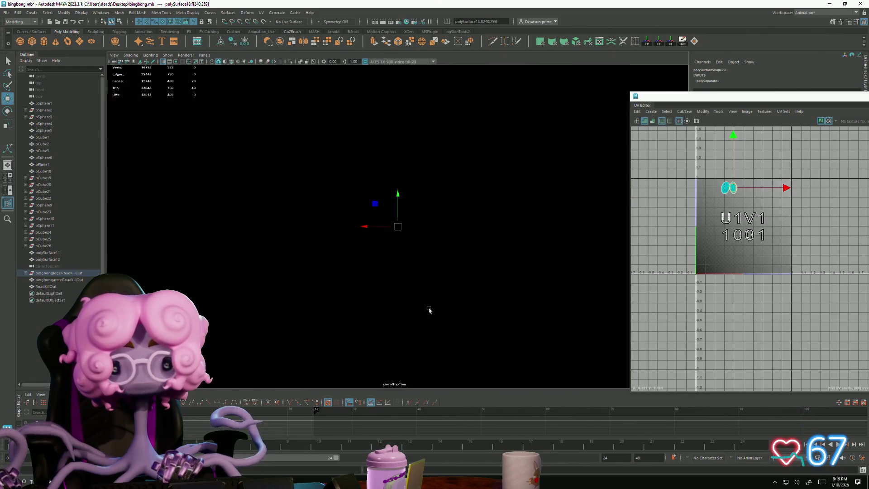
# Step: In the UV Editor, select the left lens UV shell and delete those stray UVs
pyautogui.keyDown('alt'); pyautogui.moveTo(429, 310); pyautogui.dragTo(430, 307); pyautogui.keyUp('alt')
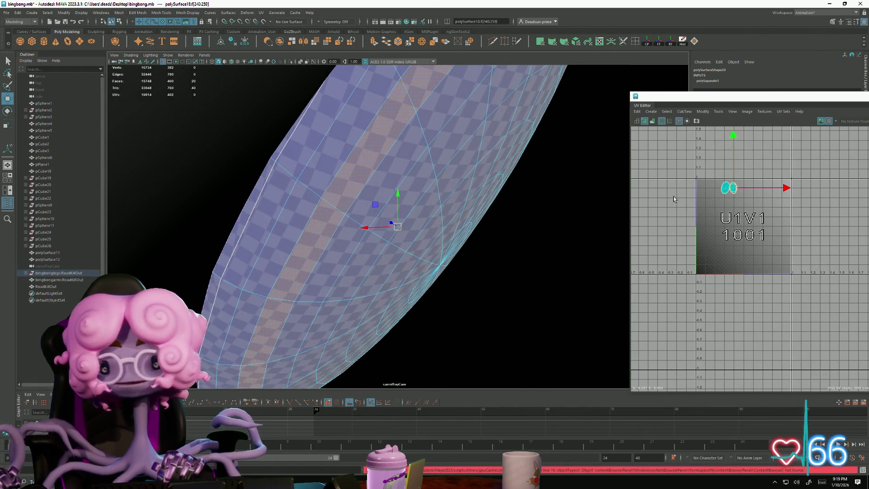
pyautogui.scroll(8, 715, 217)
pyautogui.scroll(6, 716, 216)
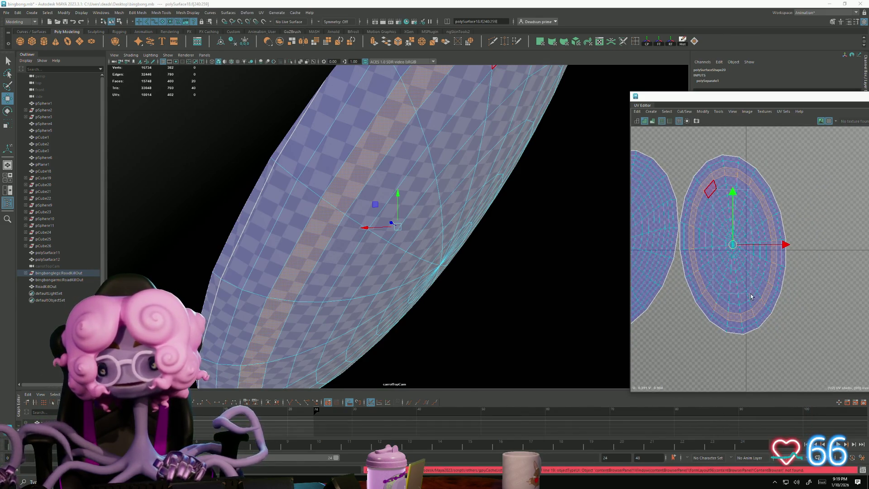
pyautogui.moveTo(750, 292); pyautogui.dragTo(751, 295)
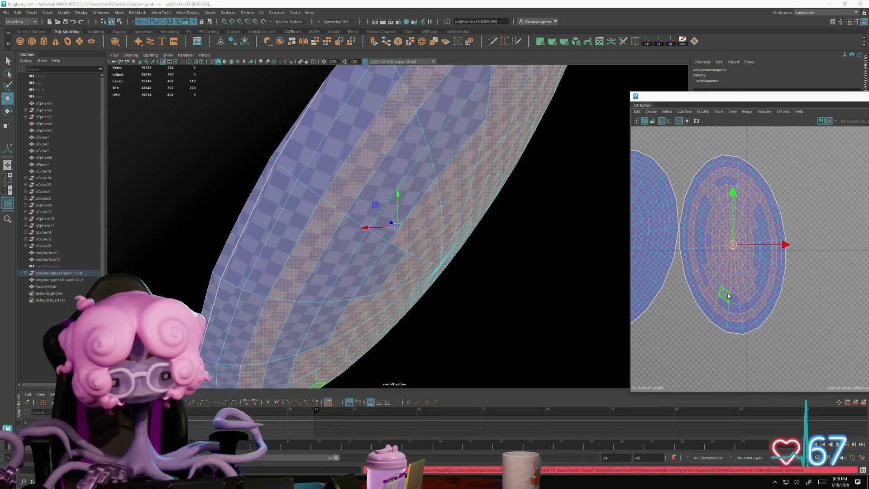
pyautogui.click(717, 265)
pyautogui.doubleClick(700, 213)
pyautogui.press('Delete')
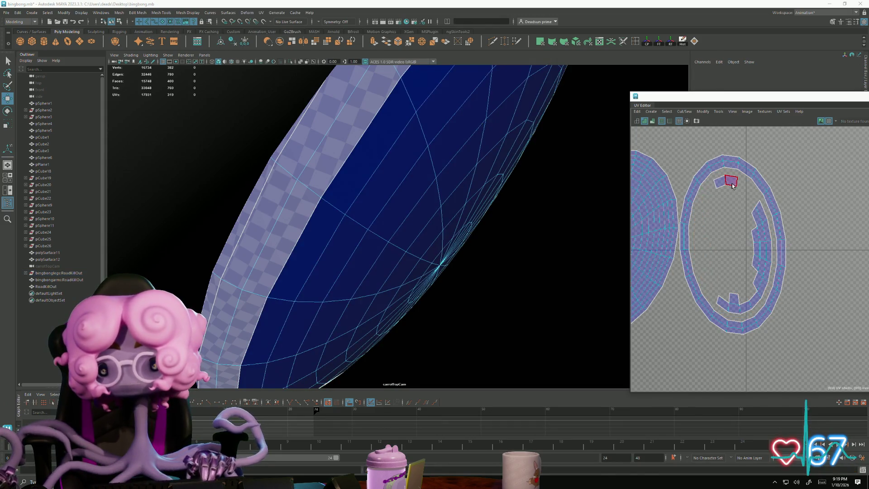
pyautogui.click(759, 212)
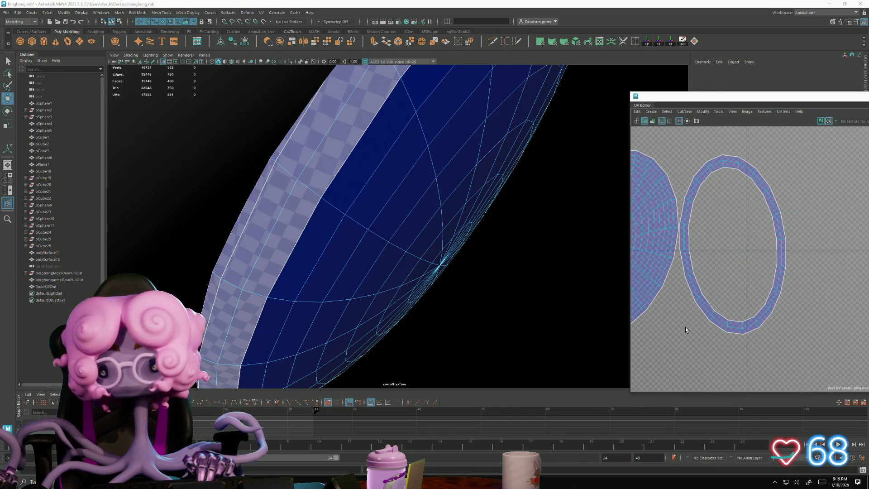
# Step: Enlarge the remaining lens disc and ring shells in the UV view and switch UV editing to Edge mode
pyautogui.scroll(-2, 747, 312)
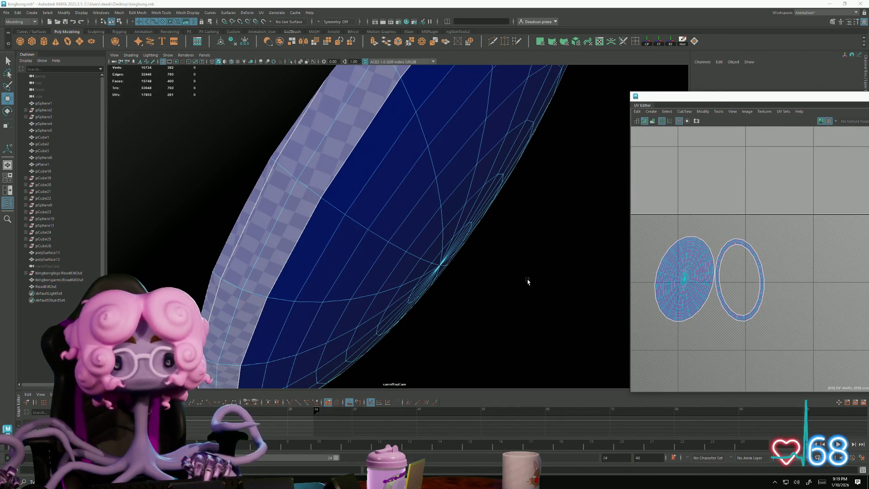
pyautogui.moveTo(527, 281)
pyautogui.keyDown('alt'); pyautogui.mouseDown()
pyautogui.moveTo(351, 270)
pyautogui.moveTo(310, 250)
pyautogui.moveTo(344, 267)
pyautogui.mouseUp(); pyautogui.keyUp('alt')
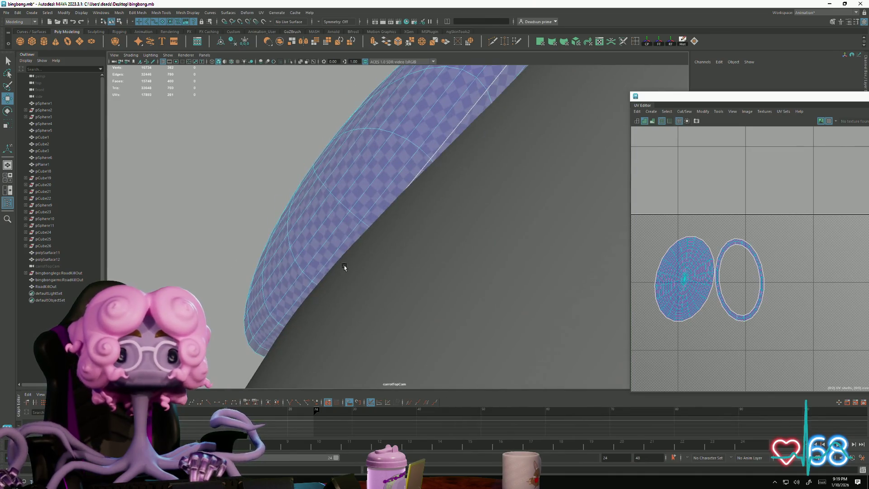
pyautogui.moveTo(344, 267)
pyautogui.keyDown('alt'); pyautogui.mouseDown(button='right')
pyautogui.moveTo(330, 280)
pyautogui.moveTo(389, 254)
pyautogui.moveTo(306, 270)
pyautogui.mouseUp(button='right'); pyautogui.keyUp('alt')
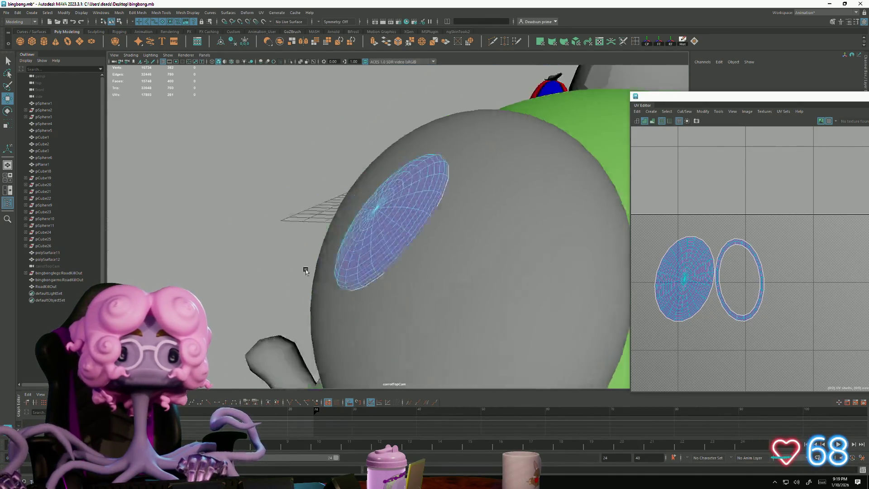
pyautogui.keyDown('alt'); pyautogui.moveTo(305, 269); pyautogui.dragTo(409, 258); pyautogui.keyUp('alt')
pyautogui.moveTo(409, 257)
pyautogui.keyDown('alt'); pyautogui.mouseDown(button='right')
pyautogui.moveTo(362, 259)
pyautogui.moveTo(378, 259)
pyautogui.mouseUp(button='right'); pyautogui.keyUp('alt')
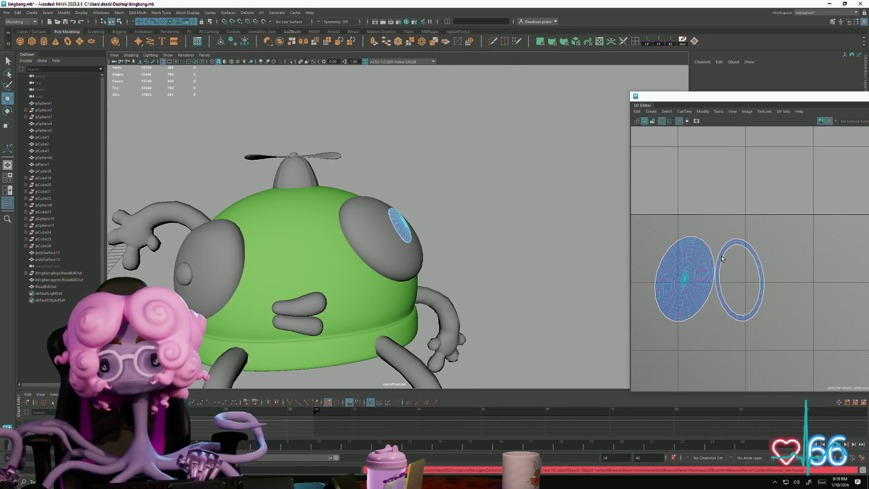
pyautogui.moveTo(722, 258)
pyautogui.keyDown('alt'); pyautogui.mouseDown(button='right')
pyautogui.moveTo(726, 277)
pyautogui.moveTo(755, 290)
pyautogui.moveTo(735, 299)
pyautogui.mouseUp(button='right'); pyautogui.keyUp('alt')
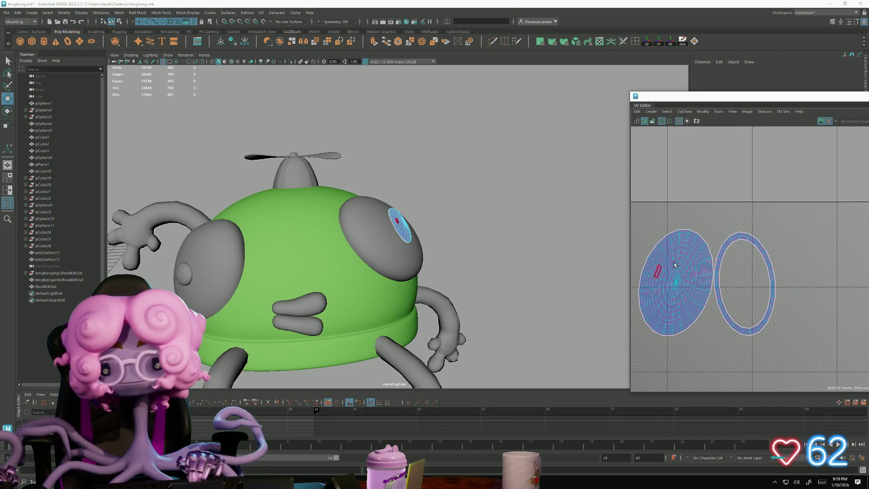
pyautogui.moveTo(658, 228); pyautogui.dragTo(659, 227, button='right')
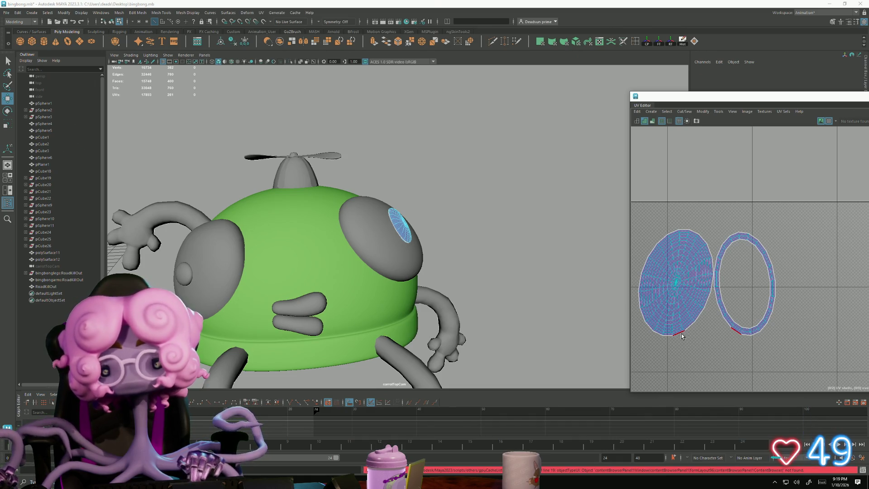
pyautogui.keyDown('alt'); pyautogui.moveTo(313, 222); pyautogui.dragTo(293, 175); pyautogui.keyUp('alt')
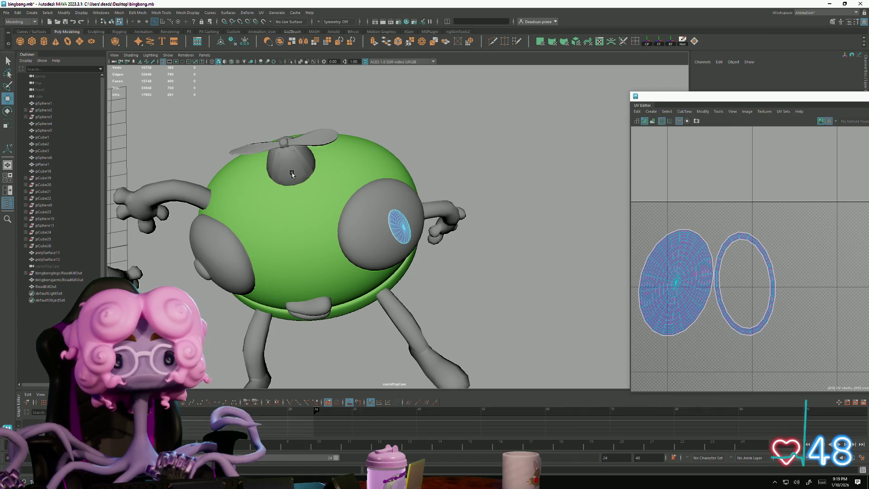
pyautogui.click(292, 175)
pyautogui.scroll(5, 271, 208)
pyautogui.keyDown('alt'); pyautogui.moveTo(249, 221); pyautogui.dragTo(384, 291); pyautogui.keyUp('alt')
pyautogui.scroll(6, 384, 291)
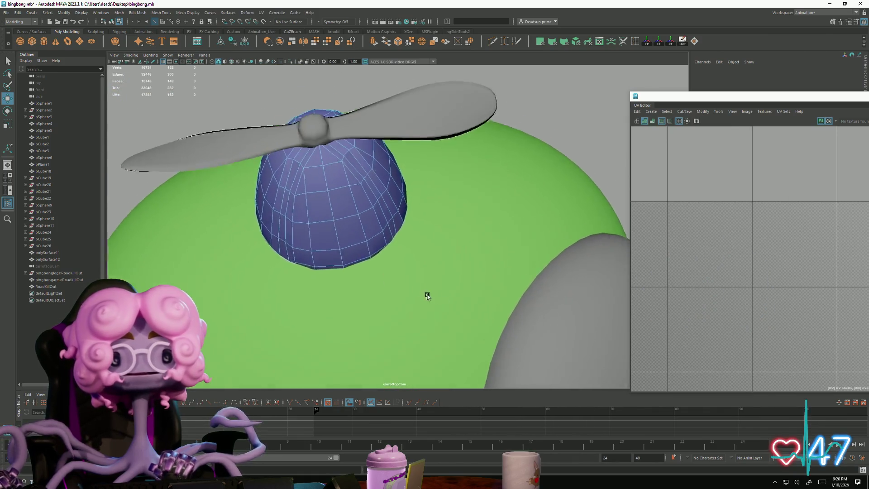
pyautogui.moveTo(331, 286)
pyautogui.keyDown('alt'); pyautogui.mouseDown()
pyautogui.moveTo(325, 270)
pyautogui.moveTo(339, 246)
pyautogui.moveTo(327, 210)
pyautogui.moveTo(308, 261)
pyautogui.moveTo(325, 287)
pyautogui.mouseUp(); pyautogui.keyUp('alt')
pyautogui.scroll(5, 340, 244)
pyautogui.scroll(-5, 243, 217)
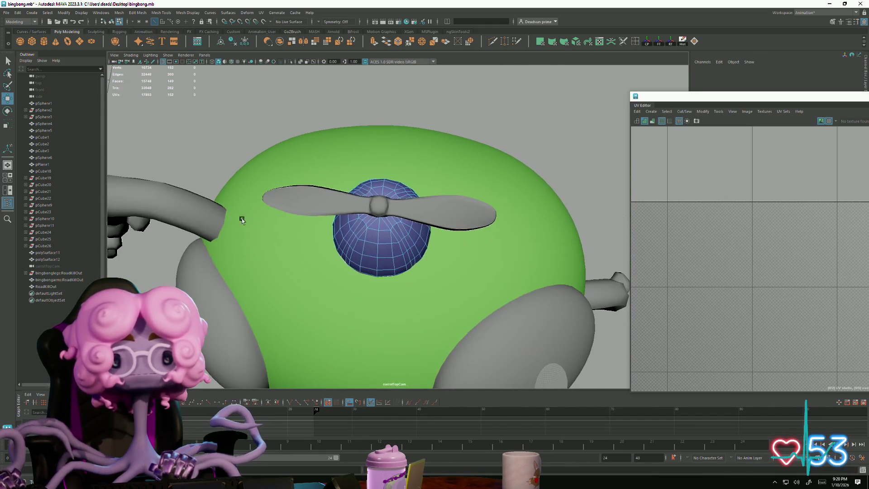
pyautogui.keyDown('alt'); pyautogui.moveTo(242, 217); pyautogui.dragTo(303, 202); pyautogui.keyUp('alt')
pyautogui.scroll(-3, 209, 208)
pyautogui.scroll(3, 210, 207)
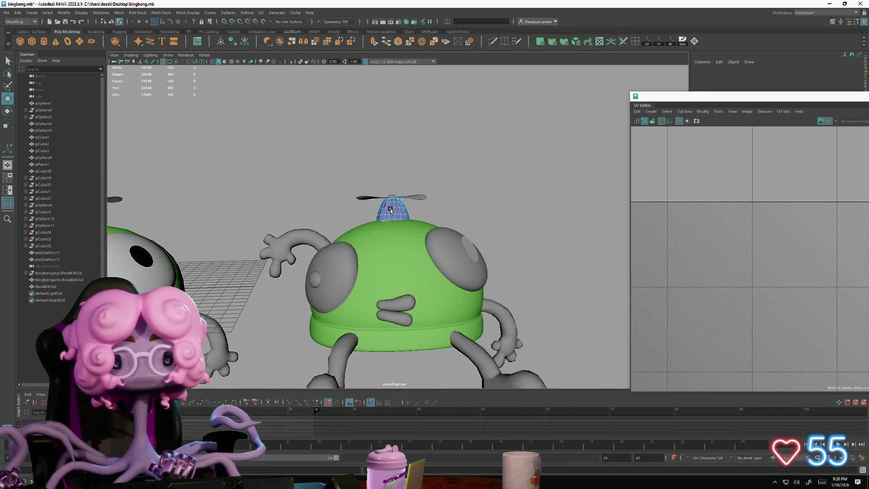
pyautogui.moveTo(390, 223); pyautogui.dragTo(435, 215, button='right')
pyautogui.click(392, 282)
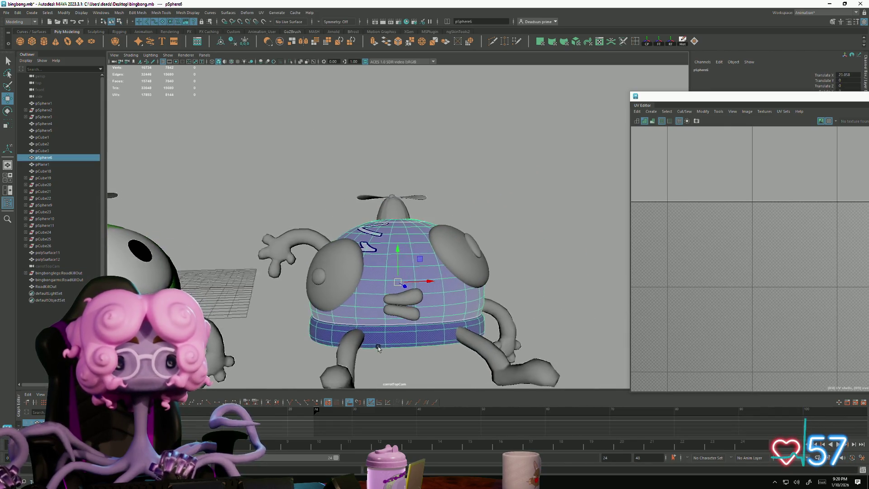
pyautogui.scroll(4, 281, 193)
pyautogui.click(249, 198)
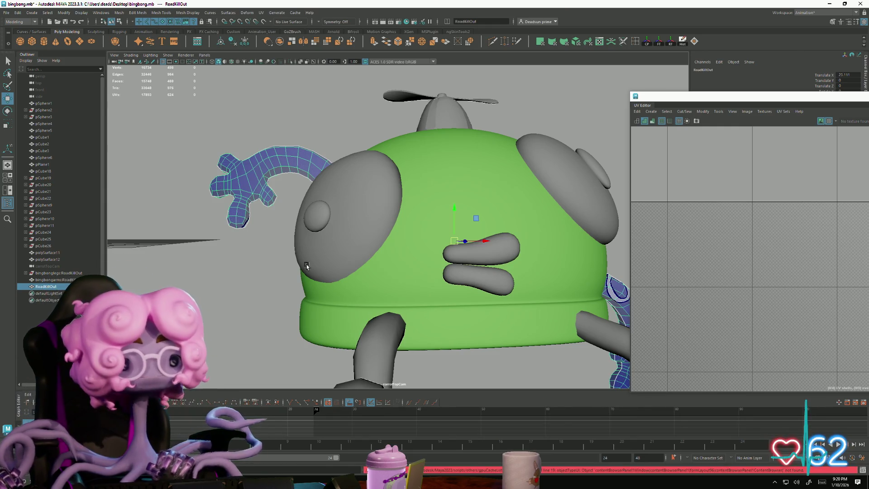
# Step: Reselect the arm mesh and orbit around it toward the green body
pyautogui.keyDown('alt'); pyautogui.moveTo(306, 266); pyautogui.dragTo(286, 257); pyautogui.keyUp('alt')
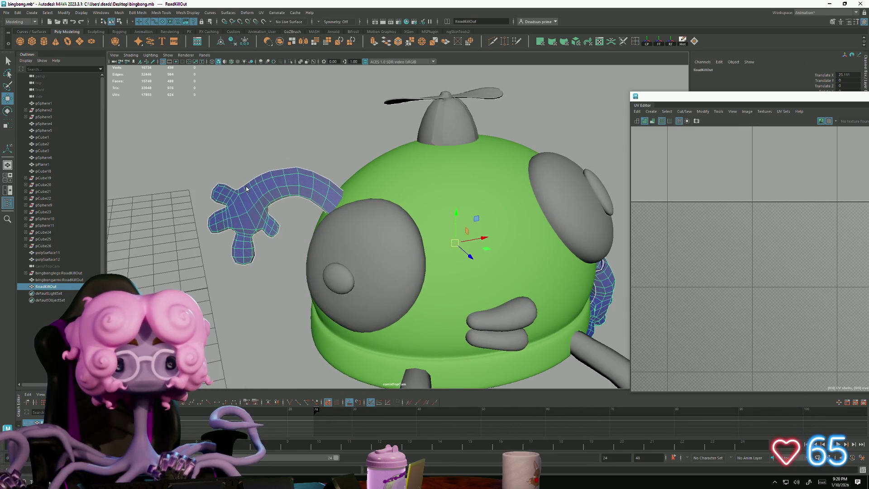
pyautogui.click(308, 149)
pyautogui.scroll(5, 268, 197)
pyautogui.click(299, 203)
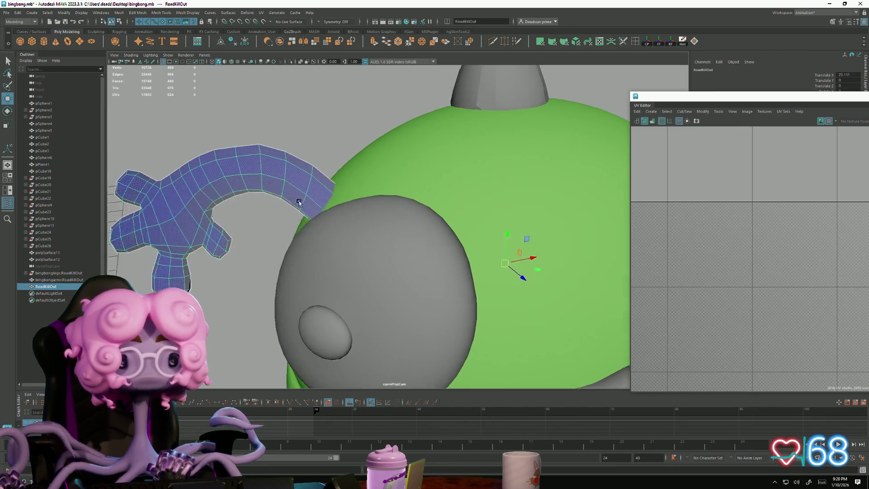
pyautogui.scroll(5, 252, 204)
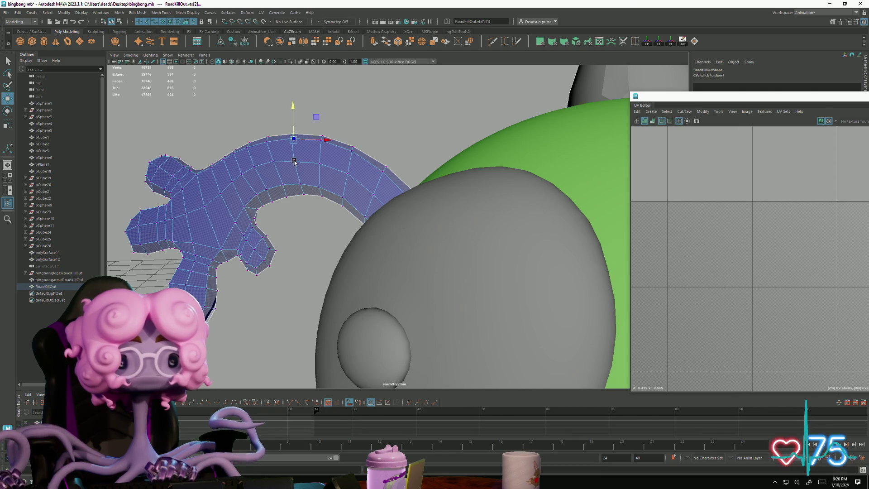
pyautogui.moveTo(222, 198)
pyautogui.keyDown('alt'); pyautogui.mouseDown()
pyautogui.moveTo(322, 203)
pyautogui.moveTo(470, 184)
pyautogui.mouseUp(); pyautogui.keyUp('alt')
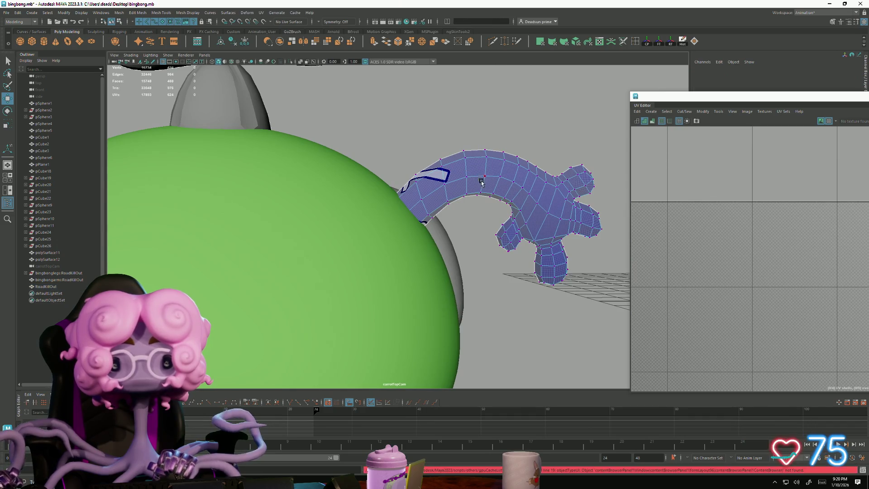
pyautogui.moveTo(484, 145)
pyautogui.keyDown('alt'); pyautogui.mouseDown()
pyautogui.moveTo(247, 215)
pyautogui.moveTo(190, 265)
pyautogui.moveTo(380, 145)
pyautogui.moveTo(273, 194)
pyautogui.moveTo(427, 188)
pyautogui.moveTo(420, 195)
pyautogui.moveTo(311, 190)
pyautogui.moveTo(353, 214)
pyautogui.moveTo(316, 212)
pyautogui.mouseUp(); pyautogui.keyUp('alt')
pyautogui.scroll(-5, 431, 195)
# Step: Frame the left character's arms, pick a top vertex, and toggle smooth mesh preview with 3
pyautogui.click(208, 171)
pyautogui.press('f')
pyautogui.keyDown('alt'); pyautogui.moveTo(374, 225); pyautogui.dragTo(366, 229); pyautogui.keyUp('alt')
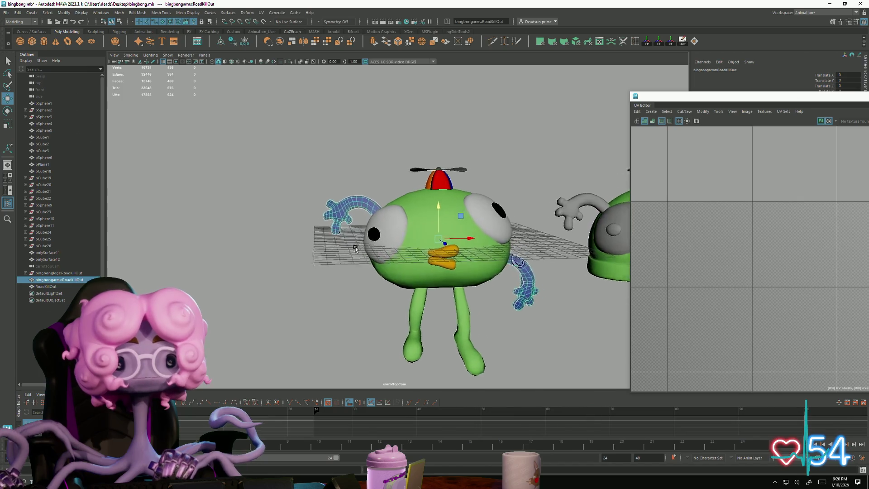
pyautogui.scroll(6, 357, 236)
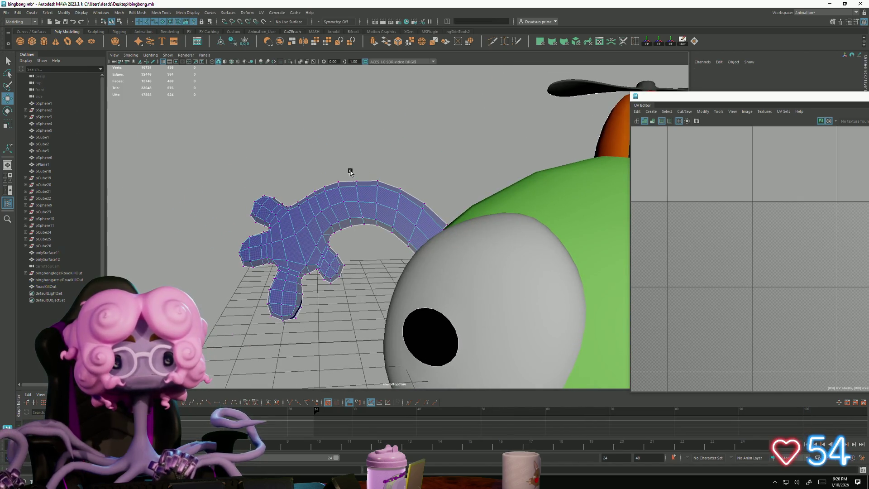
pyautogui.moveTo(351, 171); pyautogui.dragTo(367, 198)
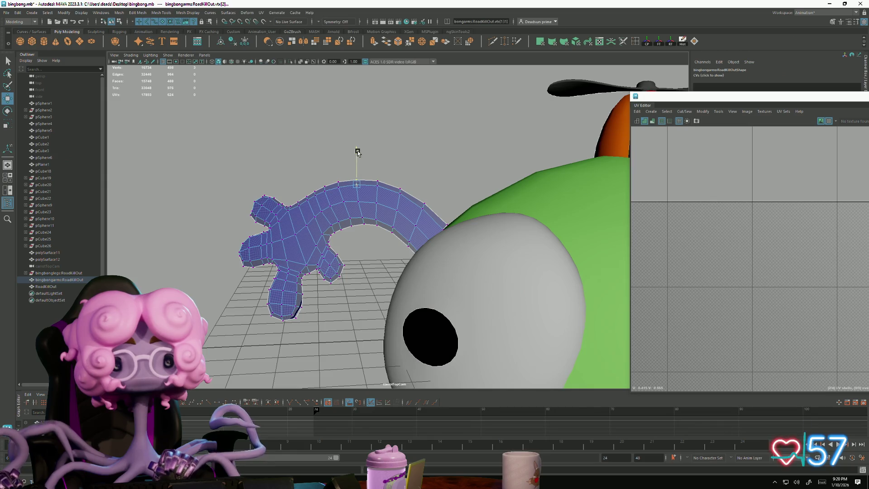
pyautogui.moveTo(358, 152)
pyautogui.keyDown('alt'); pyautogui.mouseDown()
pyautogui.moveTo(462, 259)
pyautogui.moveTo(322, 269)
pyautogui.moveTo(400, 262)
pyautogui.mouseUp(); pyautogui.keyUp('alt')
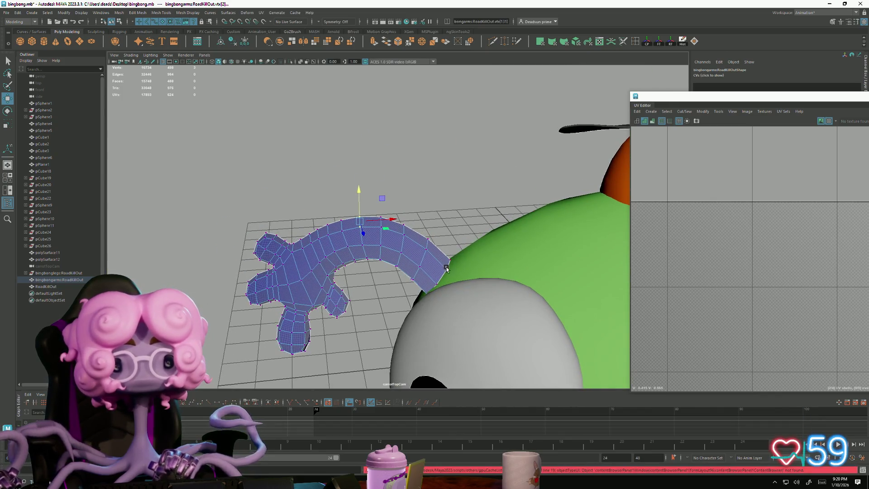
pyautogui.press('3')
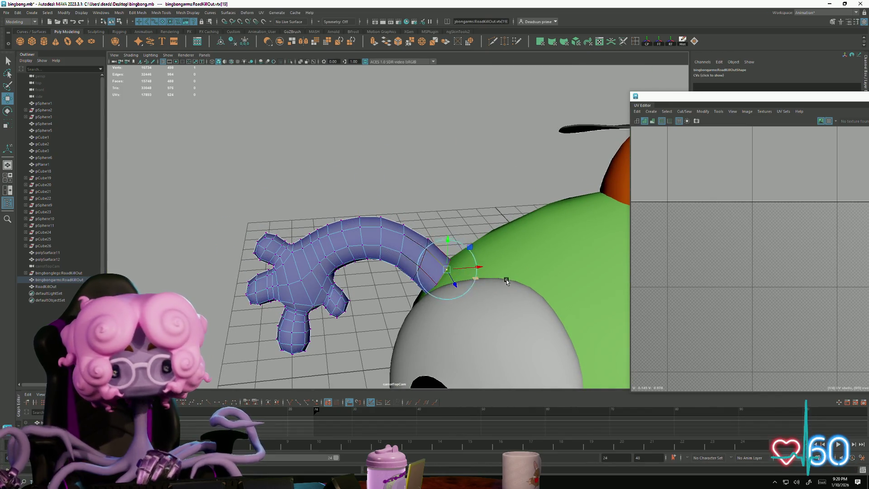
pyautogui.press('2')
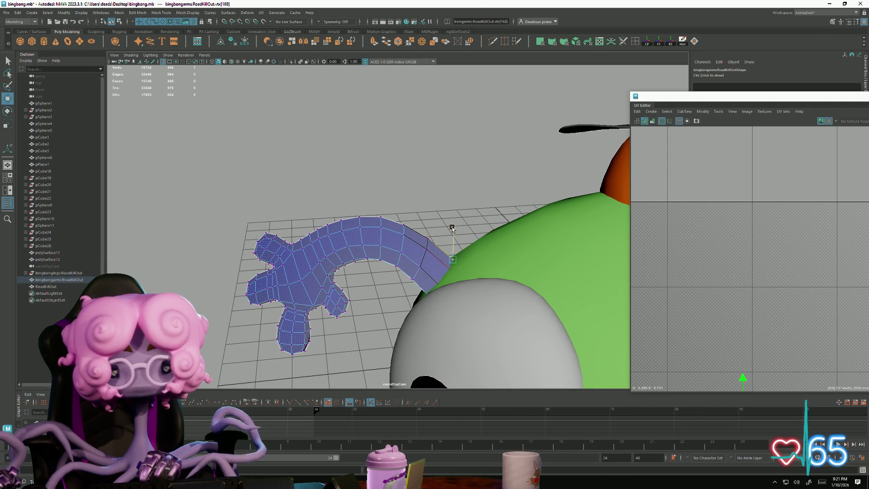
pyautogui.moveTo(452, 229)
pyautogui.keyDown('alt'); pyautogui.mouseDown()
pyautogui.moveTo(504, 265)
pyautogui.moveTo(380, 193)
pyautogui.mouseUp(); pyautogui.keyUp('alt')
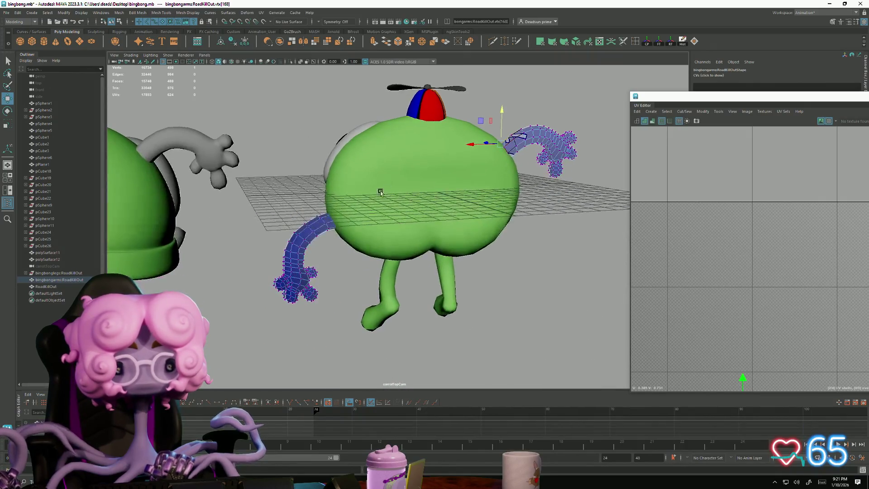
pyautogui.click(572, 94)
pyautogui.moveTo(572, 93)
pyautogui.keyDown('alt'); pyautogui.mouseDown()
pyautogui.moveTo(405, 240)
pyautogui.moveTo(270, 237)
pyautogui.mouseUp(); pyautogui.keyUp('alt')
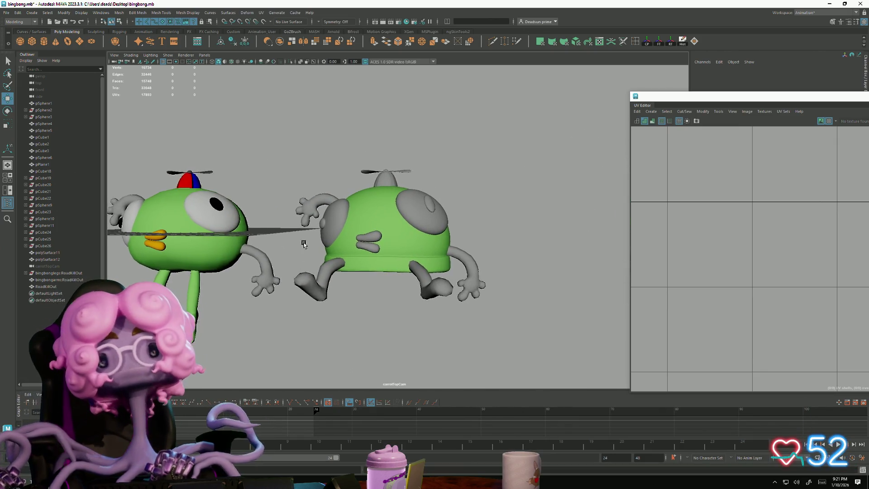
# Step: View UVs of the grey eye patch and upper and lower grey blobs, then select pSphere6
pyautogui.scroll(5, 274, 242)
pyautogui.click(483, 197)
pyautogui.click(293, 265)
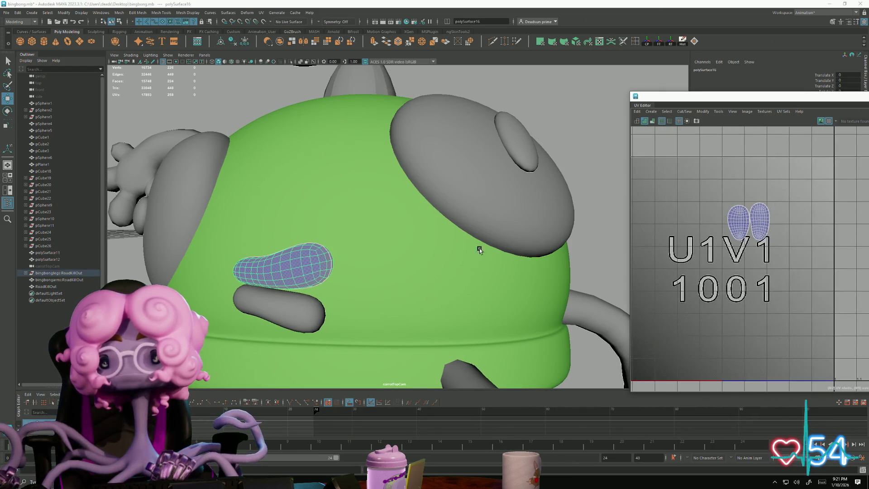
pyautogui.click(316, 311)
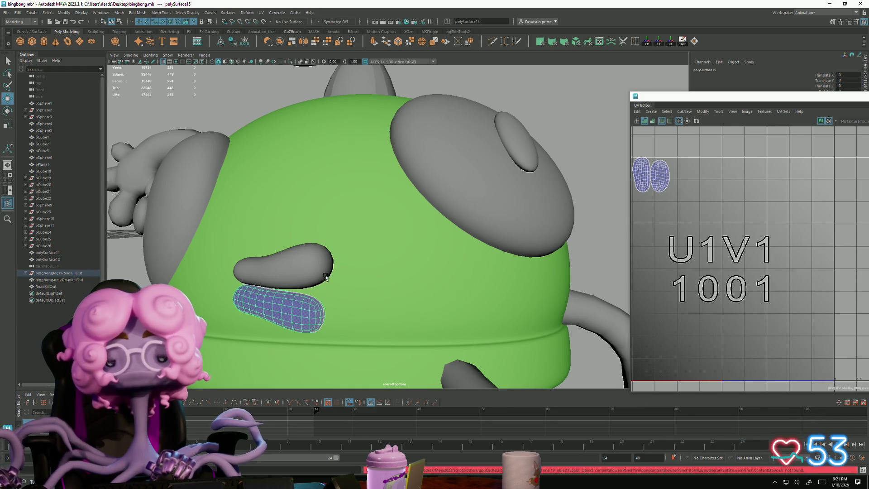
pyautogui.click(304, 273)
pyautogui.moveTo(308, 292)
pyautogui.keyDown('alt'); pyautogui.mouseDown()
pyautogui.moveTo(281, 296)
pyautogui.moveTo(372, 278)
pyautogui.moveTo(321, 262)
pyautogui.mouseUp(); pyautogui.keyUp('alt')
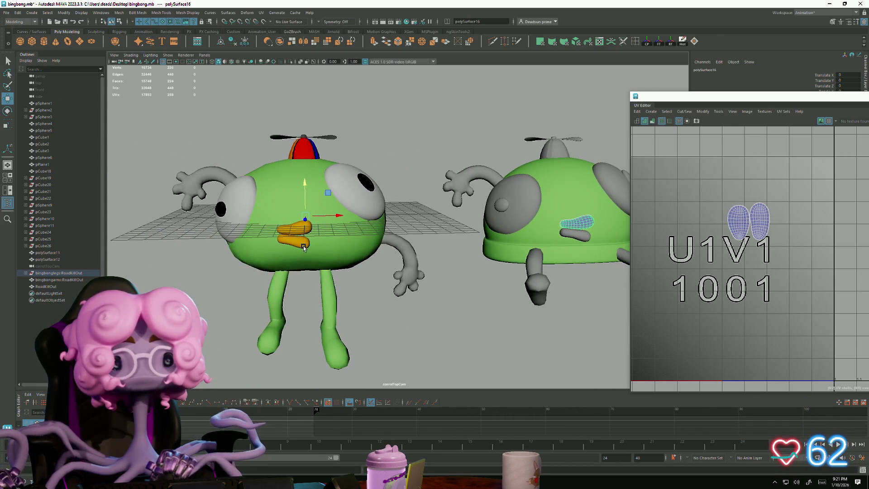
pyautogui.keyDown('alt'); pyautogui.moveTo(534, 254); pyautogui.dragTo(416, 258); pyautogui.keyUp('alt')
pyautogui.keyDown('alt'); pyautogui.moveTo(416, 258); pyautogui.dragTo(445, 299, button='right'); pyautogui.keyUp('alt')
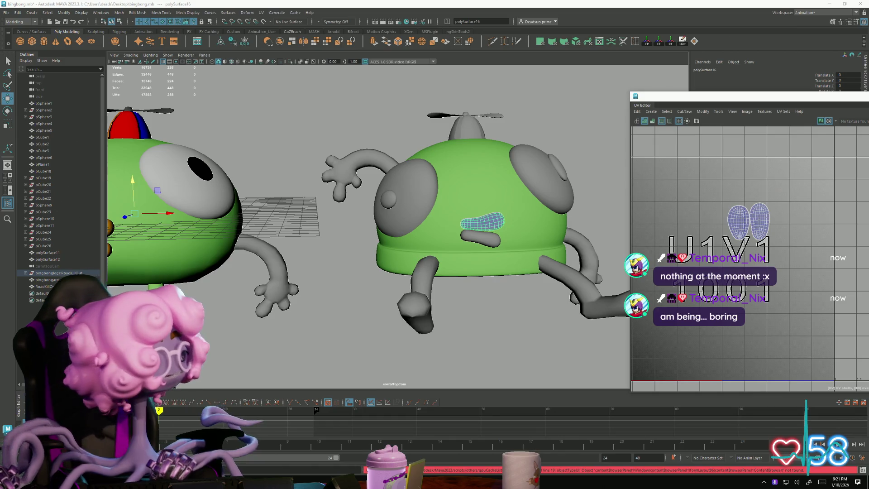
pyautogui.moveTo(528, 171)
pyautogui.keyDown('alt'); pyautogui.mouseDown()
pyautogui.moveTo(486, 260)
pyautogui.moveTo(487, 132)
pyautogui.moveTo(457, 193)
pyautogui.mouseUp(); pyautogui.keyUp('alt')
pyautogui.click(456, 194)
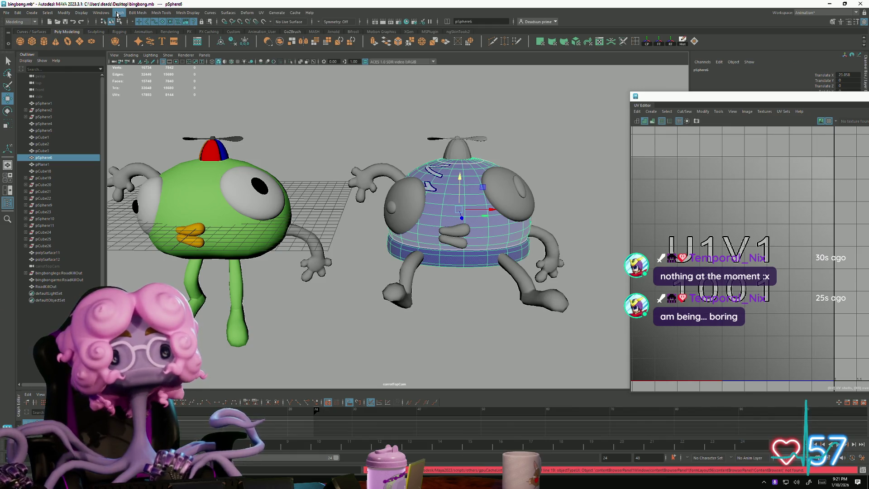
# Step: Apply Mesh > Smooth to the pSphere6 green body, then deselect it
pyautogui.click(117, 13)
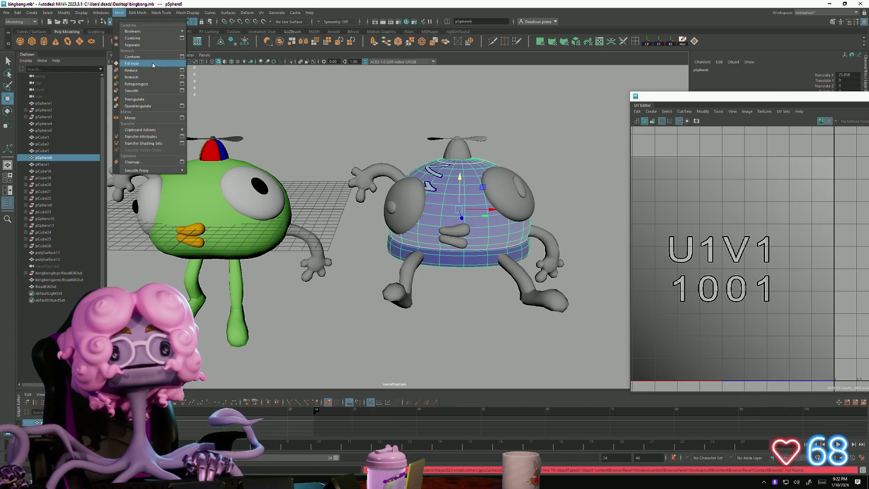
pyautogui.click(149, 90)
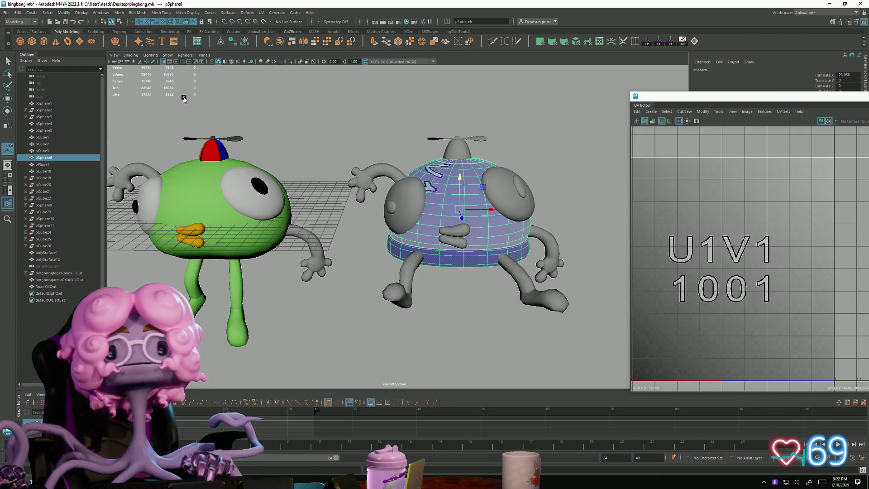
pyautogui.scroll(5, 347, 132)
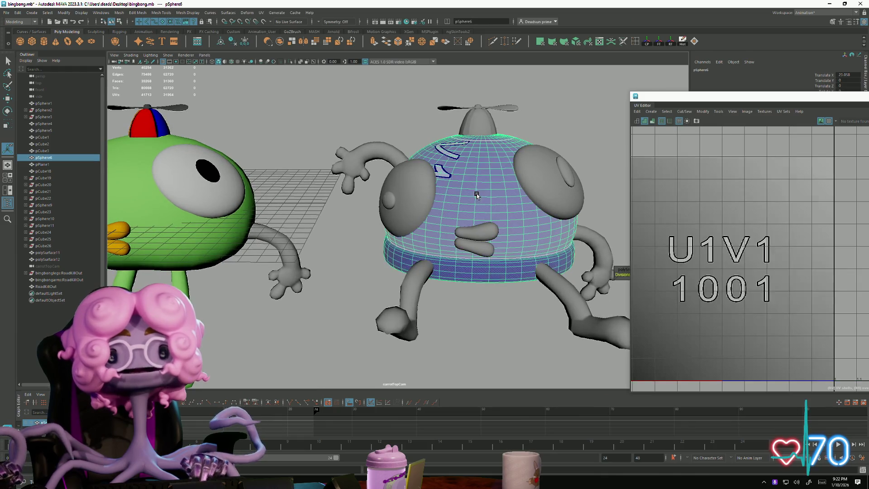
pyautogui.click(380, 163)
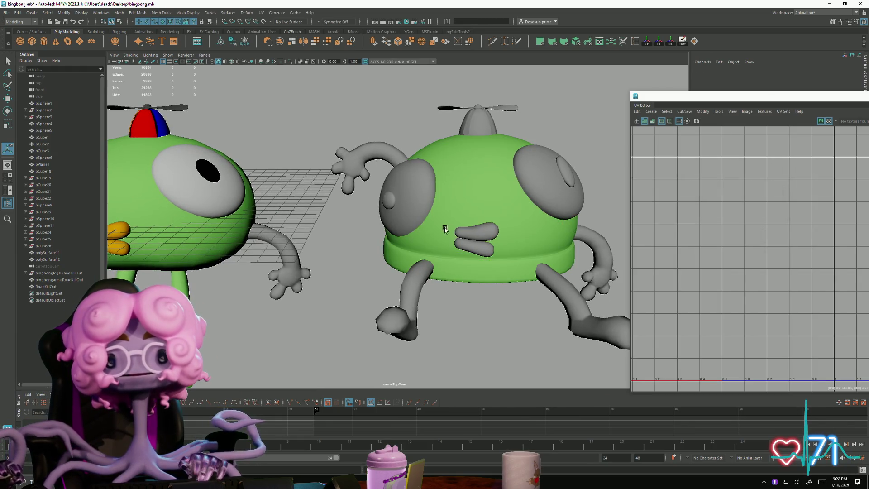
# Step: Check the UVs of the second character's left and right legs and arms, previewing the arms smoothed
pyautogui.moveTo(445, 230)
pyautogui.keyDown('alt'); pyautogui.mouseDown()
pyautogui.moveTo(457, 164)
pyautogui.moveTo(433, 211)
pyautogui.moveTo(447, 226)
pyautogui.moveTo(414, 279)
pyautogui.mouseUp(); pyautogui.keyUp('alt')
pyautogui.click(414, 278)
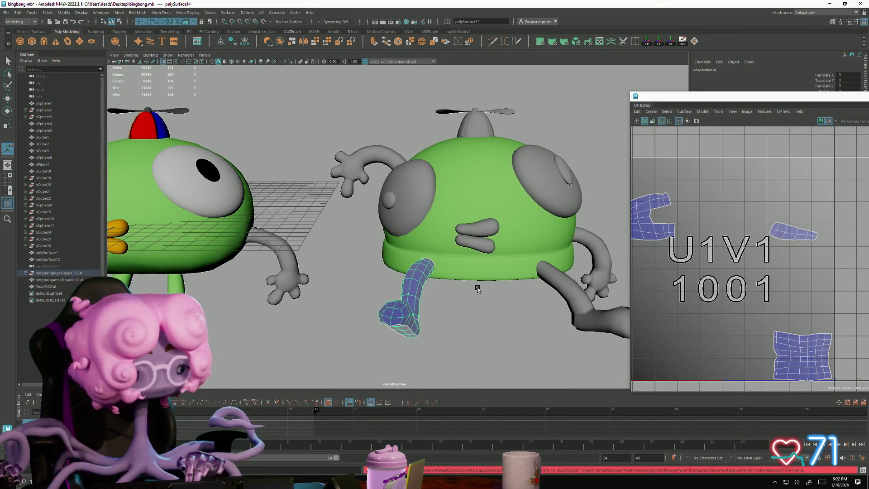
pyautogui.scroll(-3, 707, 289)
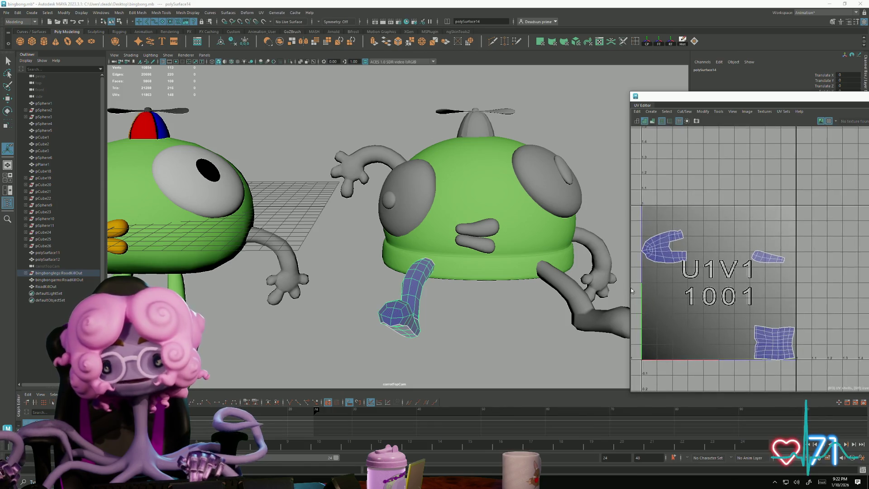
pyautogui.click(561, 298)
pyautogui.click(597, 247)
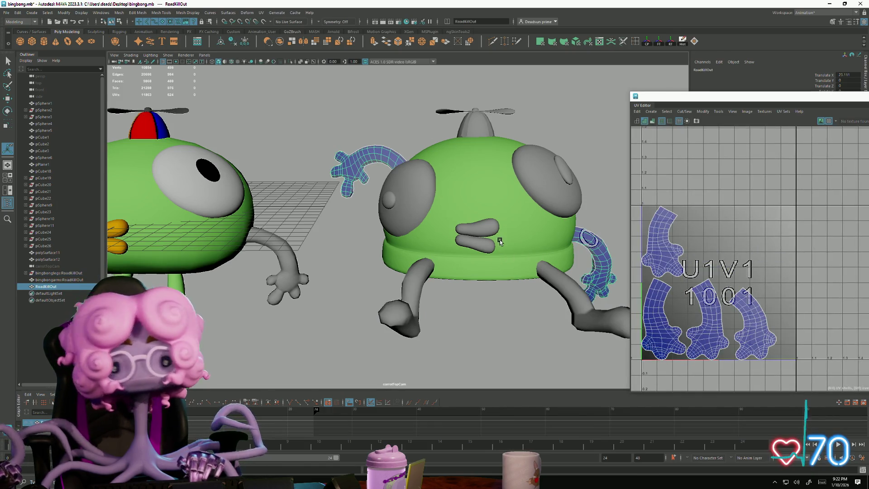
pyautogui.press('3')
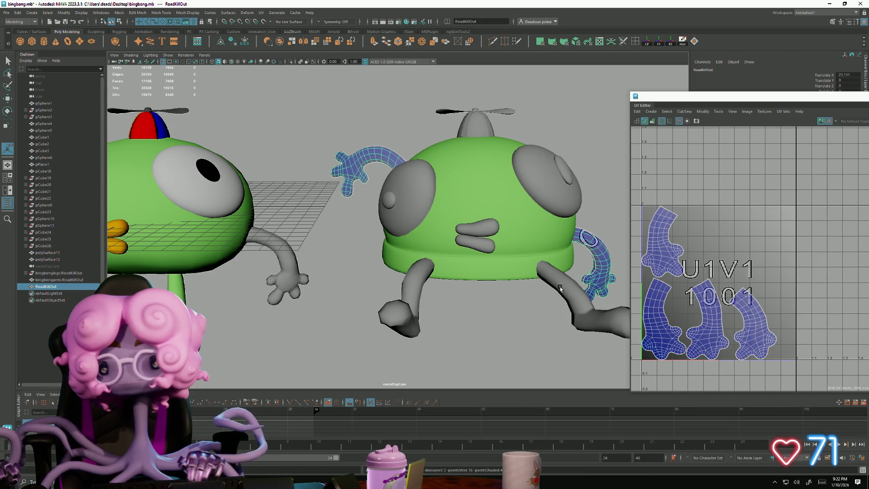
pyautogui.click(560, 289)
pyautogui.click(427, 290)
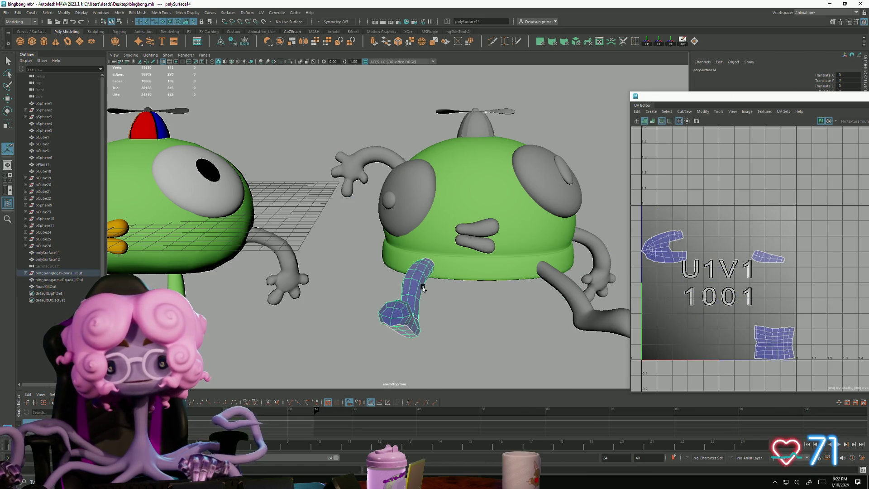
# Step: Check the propeller hat and propeller blade UVs, then deselect and orbit to a lower view
pyautogui.click(475, 136)
pyautogui.click(536, 133)
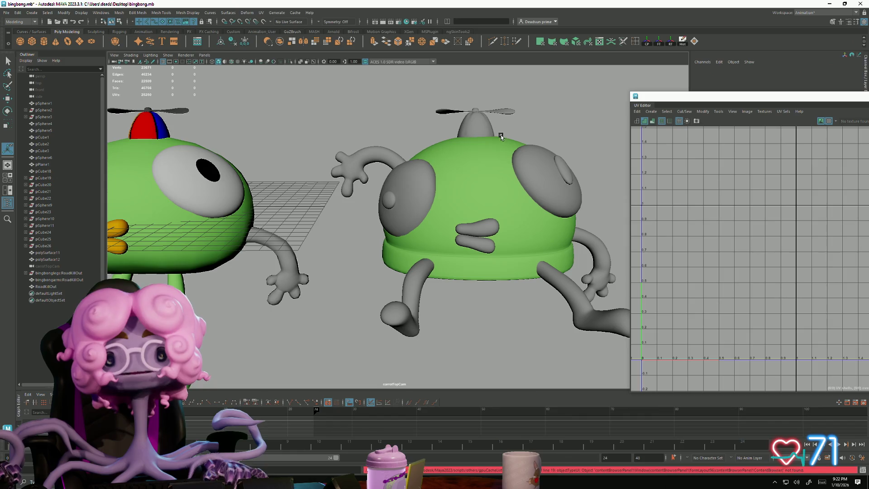
pyautogui.click(505, 112)
pyautogui.click(523, 161)
pyautogui.scroll(5, 516, 181)
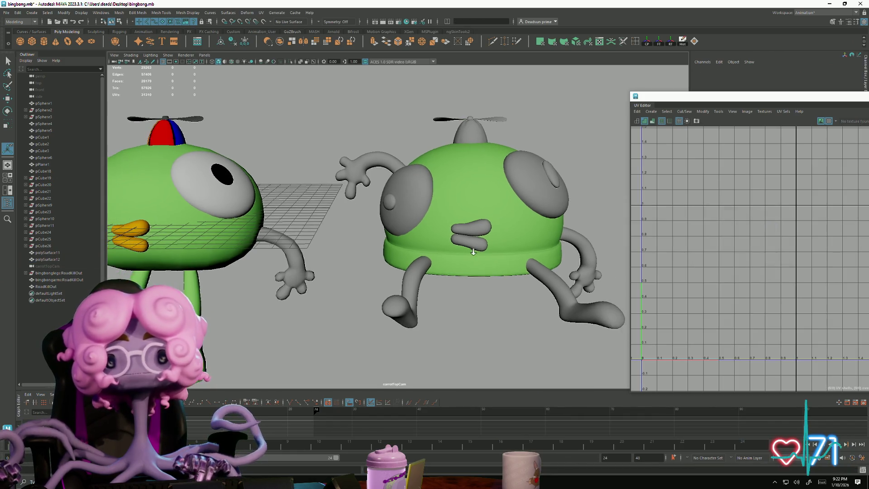
pyautogui.moveTo(510, 195)
pyautogui.keyDown('alt'); pyautogui.mouseDown()
pyautogui.moveTo(434, 190)
pyautogui.moveTo(383, 209)
pyautogui.mouseUp(); pyautogui.keyUp('alt')
# Step: Select the grey eye patch, the left back patch and both pupil patches
pyautogui.click(399, 227)
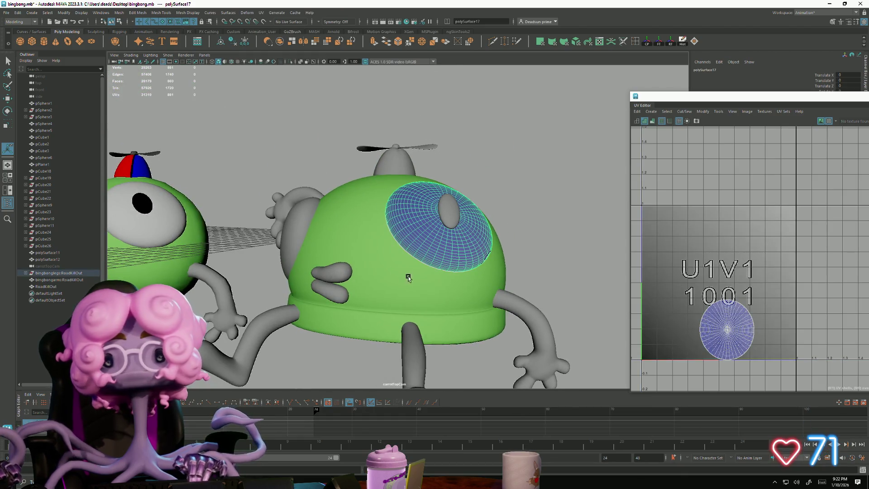
pyautogui.keyDown('shift'); pyautogui.click(294, 216); pyautogui.keyUp('shift')
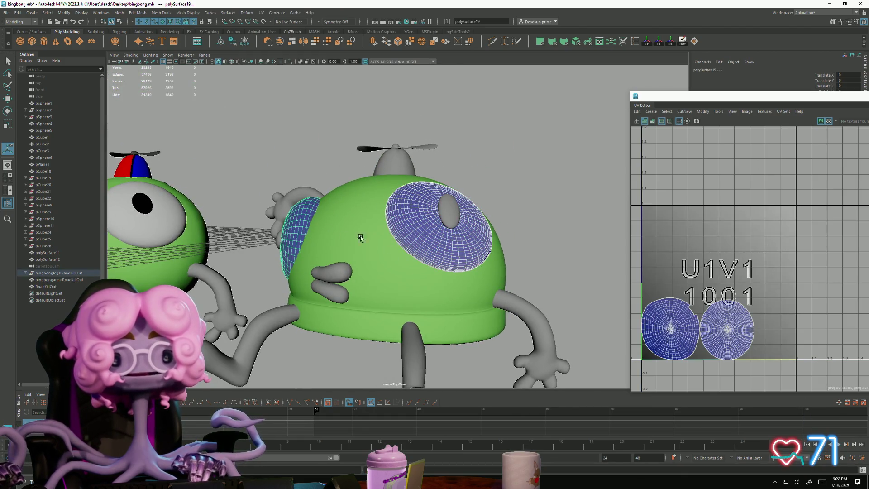
pyautogui.keyDown('shift'); pyautogui.click(448, 215); pyautogui.keyUp('shift')
pyautogui.keyDown('alt'); pyautogui.moveTo(331, 251); pyautogui.dragTo(313, 244); pyautogui.keyUp('alt')
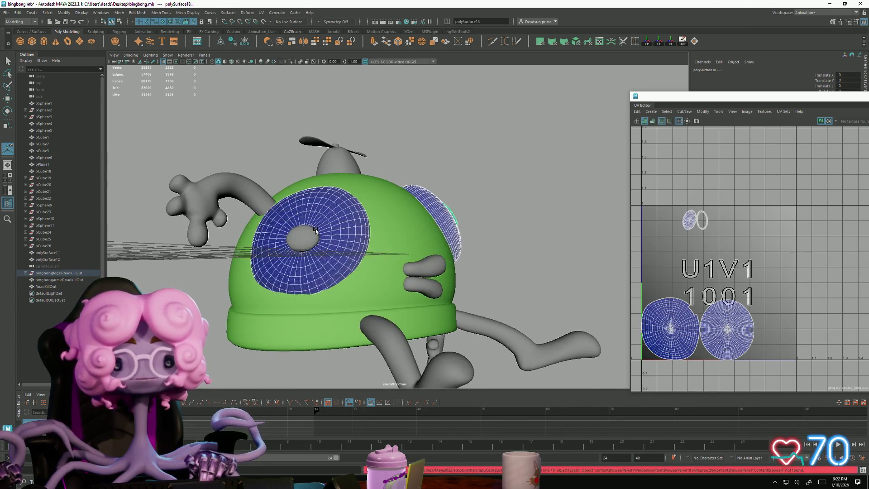
pyautogui.keyDown('shift'); pyautogui.click(311, 242); pyautogui.keyUp('shift')
# Step: Frame the pupil's UV shell, select all its faces and apply a UV reshape tweak
pyautogui.scroll(-1, 658, 263)
pyautogui.keyDown('alt'); pyautogui.moveTo(815, 326); pyautogui.dragTo(728, 246, button='middle'); pyautogui.keyUp('alt')
pyautogui.moveTo(727, 246); pyautogui.dragTo(728, 264, button='right')
pyautogui.moveTo(792, 299); pyautogui.dragTo(697, 185)
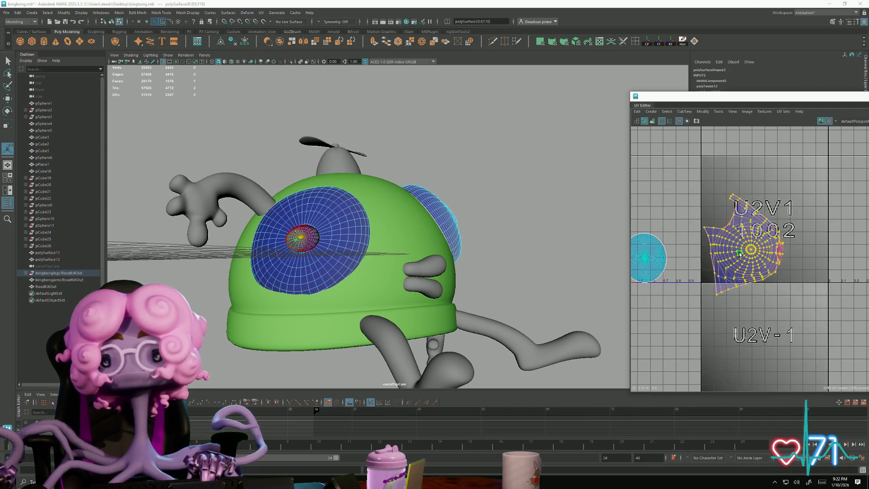
pyautogui.click(717, 111)
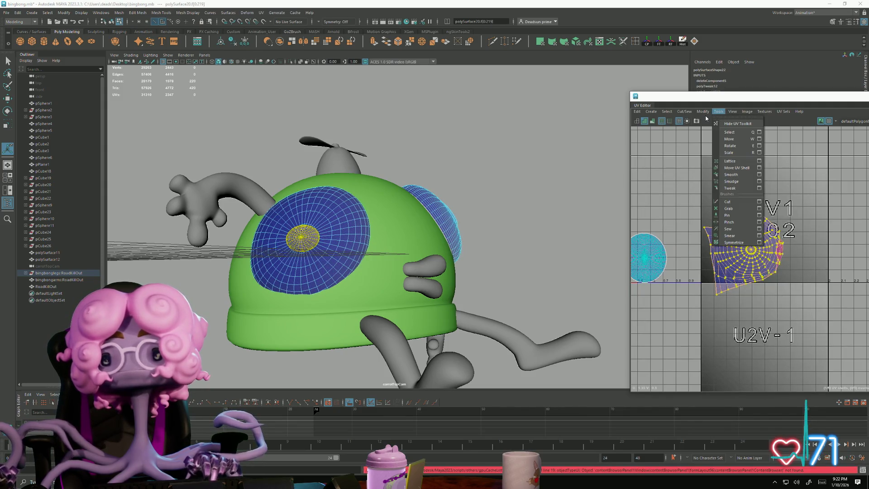
pyautogui.click(709, 322)
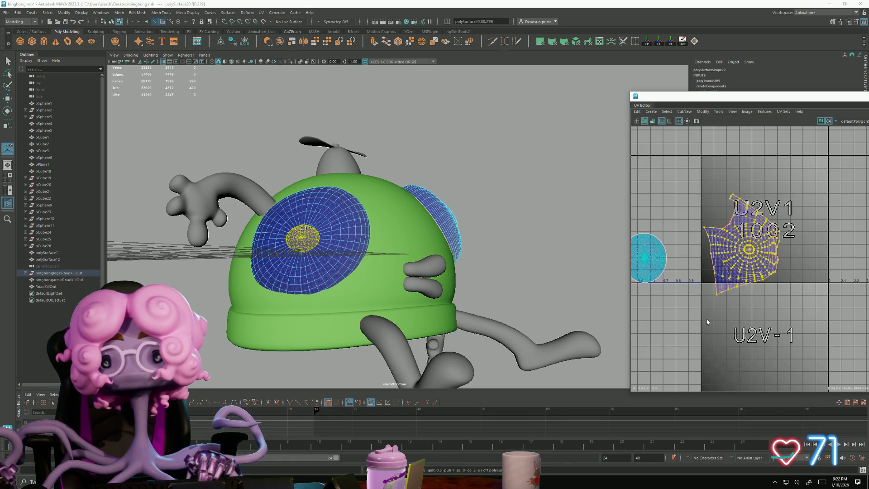
pyautogui.scroll(3, 719, 271)
# Step: Sew two split edges of the pupil shell together with Cut/Sew > Move and Sew
pyautogui.click(712, 191)
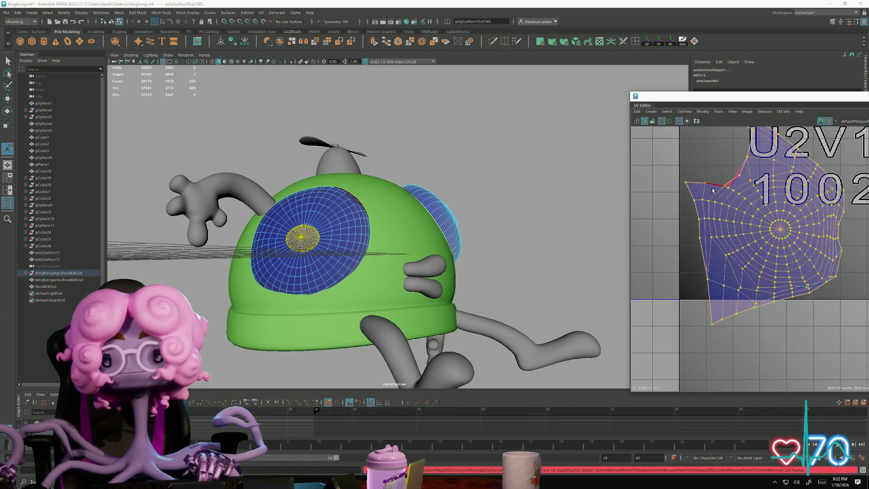
pyautogui.click(713, 190)
pyautogui.click(730, 182)
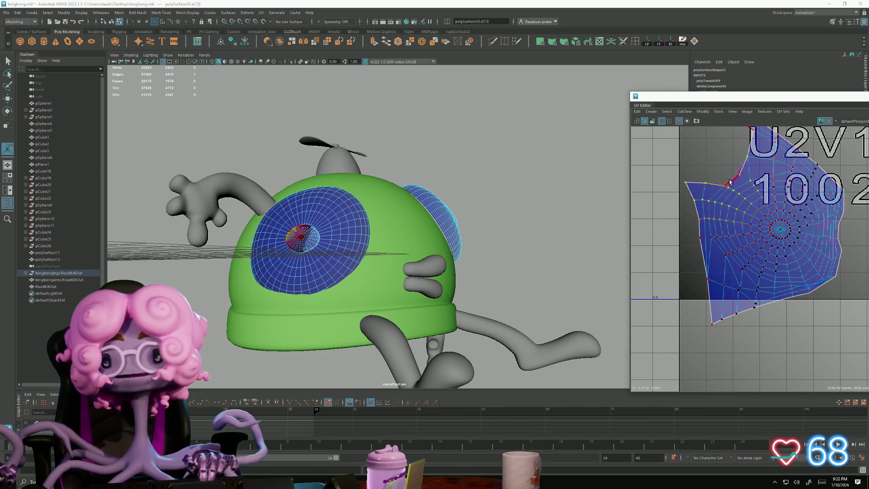
pyautogui.click(702, 111)
pyautogui.click(684, 112)
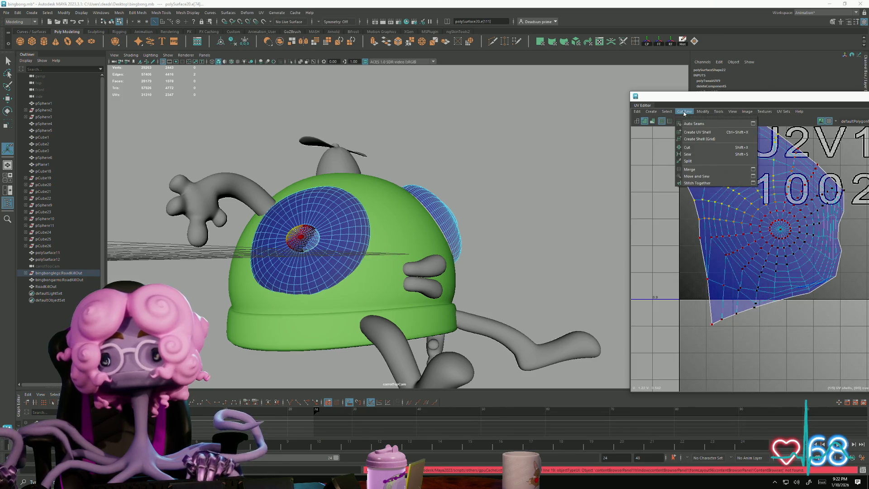
pyautogui.click(694, 178)
pyautogui.keyDown('alt'); pyautogui.moveTo(694, 178); pyautogui.dragTo(659, 230, button='middle'); pyautogui.keyUp('alt')
pyautogui.click(659, 230)
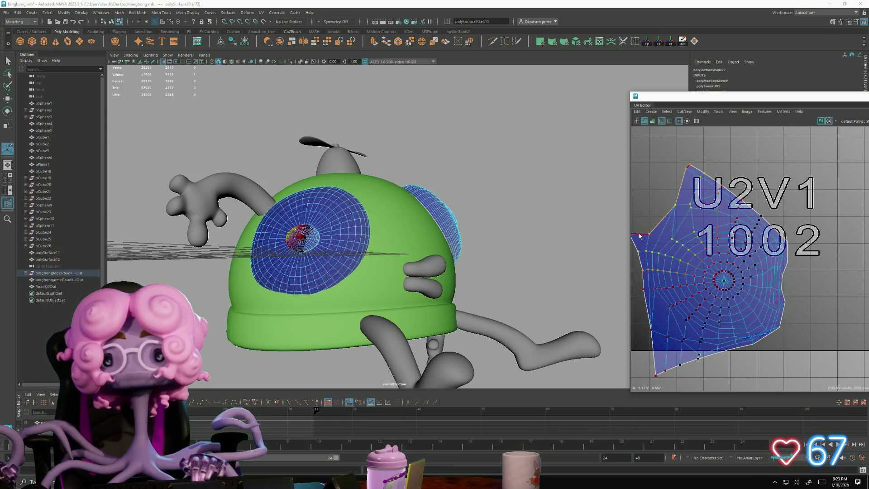
pyautogui.click(684, 112)
pyautogui.click(695, 177)
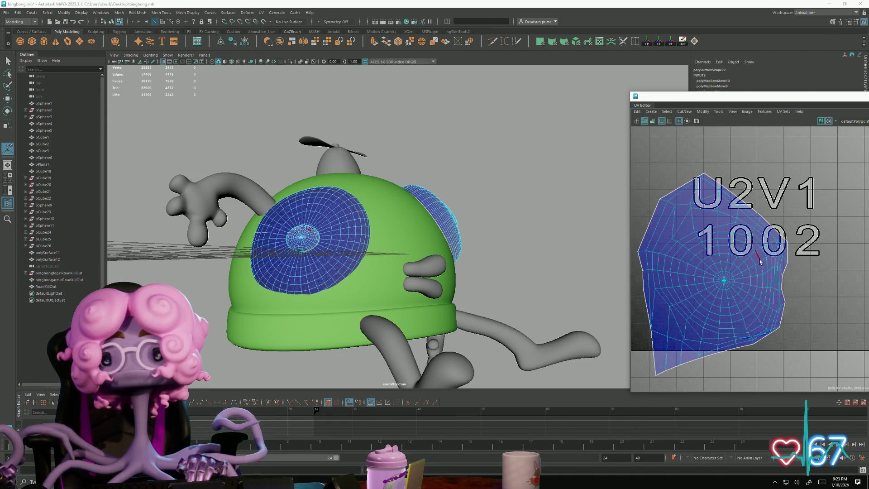
# Step: Select the whole joined shell, return to object mode and select the small pupil patch
pyautogui.keyDown('alt'); pyautogui.moveTo(770, 266); pyautogui.dragTo(722, 246, button='middle'); pyautogui.keyUp('alt')
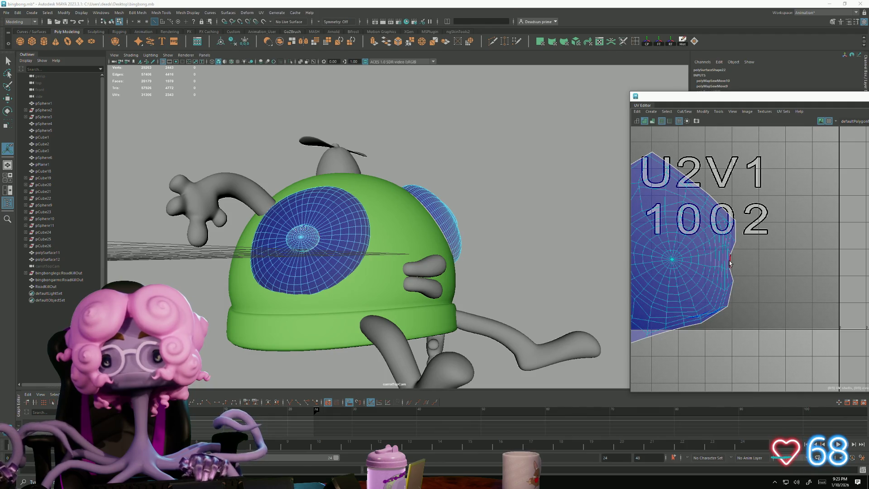
pyautogui.keyDown('alt'); pyautogui.moveTo(706, 297); pyautogui.dragTo(753, 270, button='middle'); pyautogui.keyUp('alt')
pyautogui.doubleClick(733, 230)
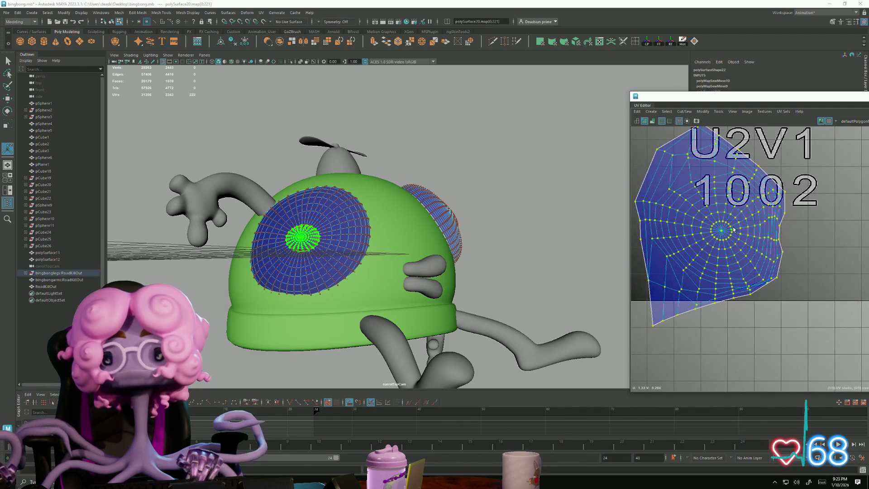
pyautogui.keyDown('alt'); pyautogui.moveTo(460, 208); pyautogui.dragTo(267, 140); pyautogui.keyUp('alt')
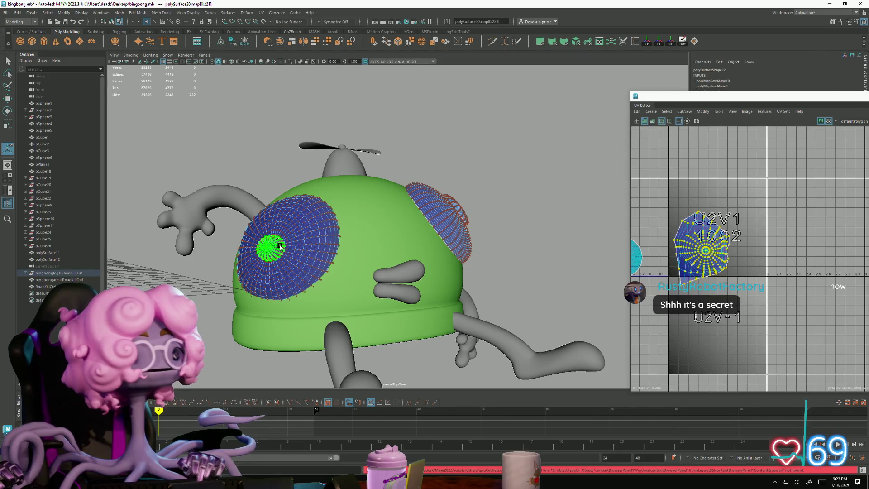
pyautogui.moveTo(271, 226); pyautogui.dragTo(233, 178, button='right')
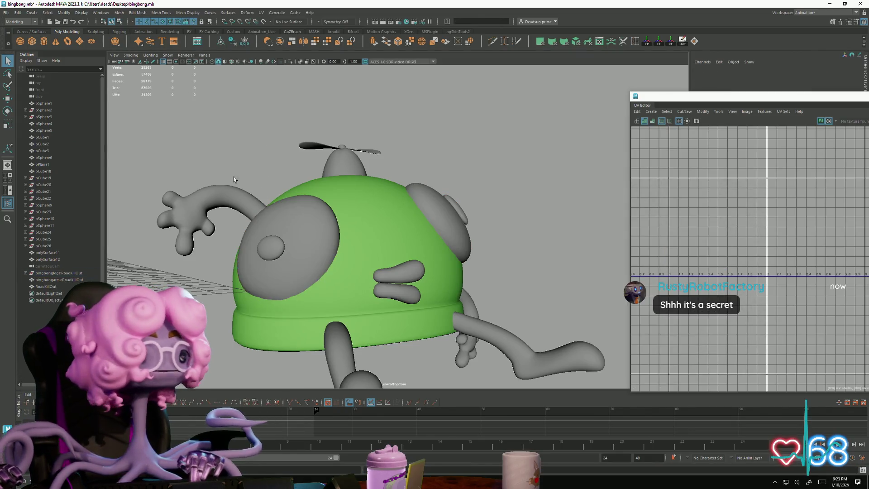
pyautogui.click(275, 257)
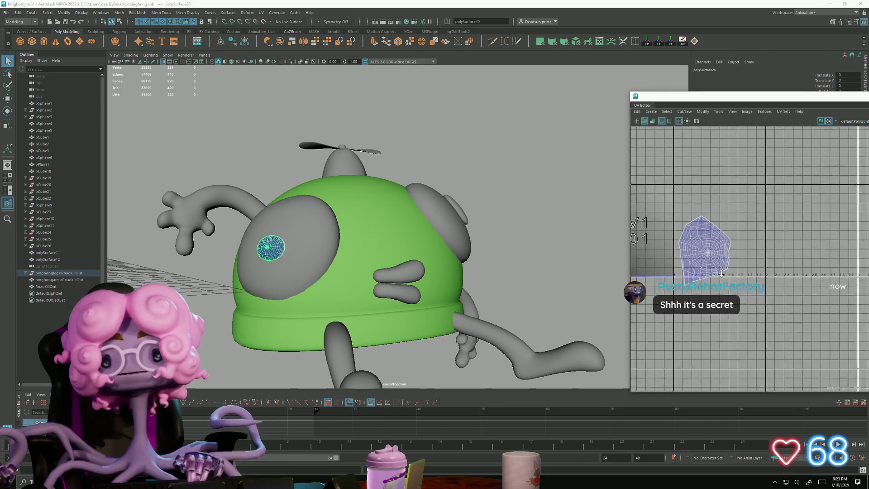
# Step: Export the selected pupil patch as OBJ, overwriting bingbongarms.obj on the Desktop
pyautogui.scroll(-3, 746, 278)
pyautogui.moveTo(288, 237)
pyautogui.keyDown('alt'); pyautogui.mouseDown(button='middle')
pyautogui.moveTo(356, 223)
pyautogui.moveTo(348, 153)
pyautogui.moveTo(286, 174)
pyautogui.mouseUp(button='middle'); pyautogui.keyUp('alt')
pyautogui.click(6, 12)
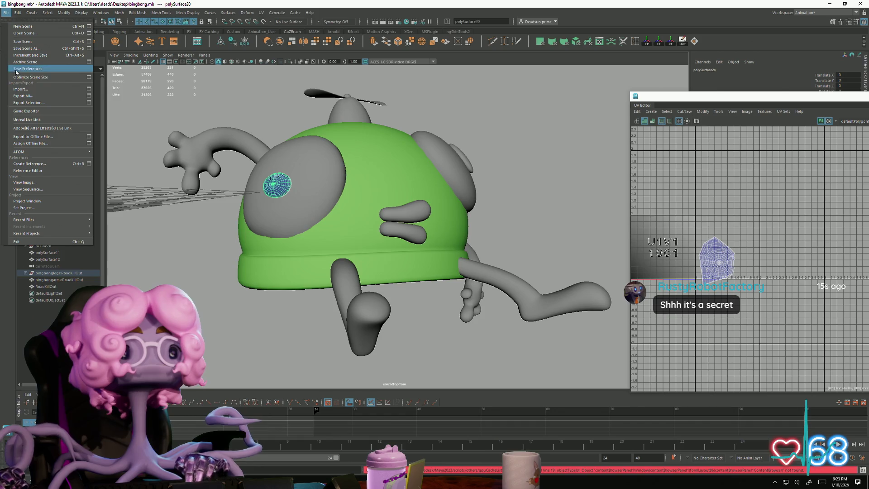
pyautogui.click(44, 103)
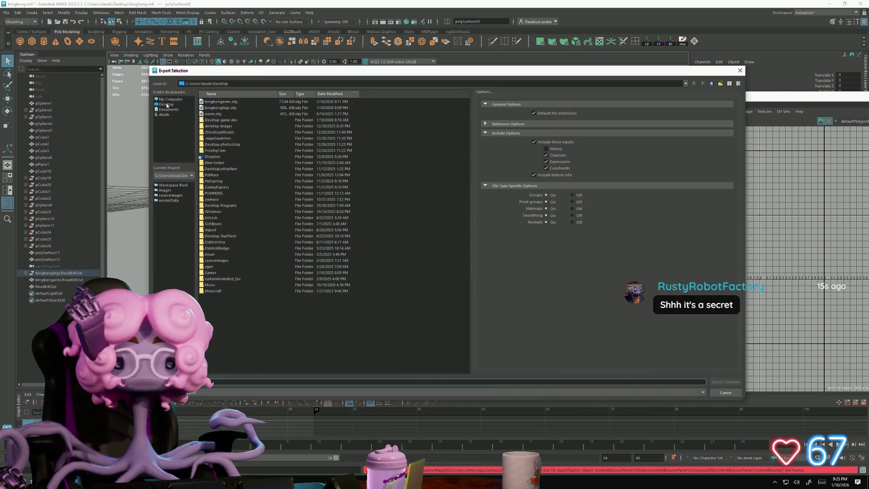
pyautogui.click(231, 102)
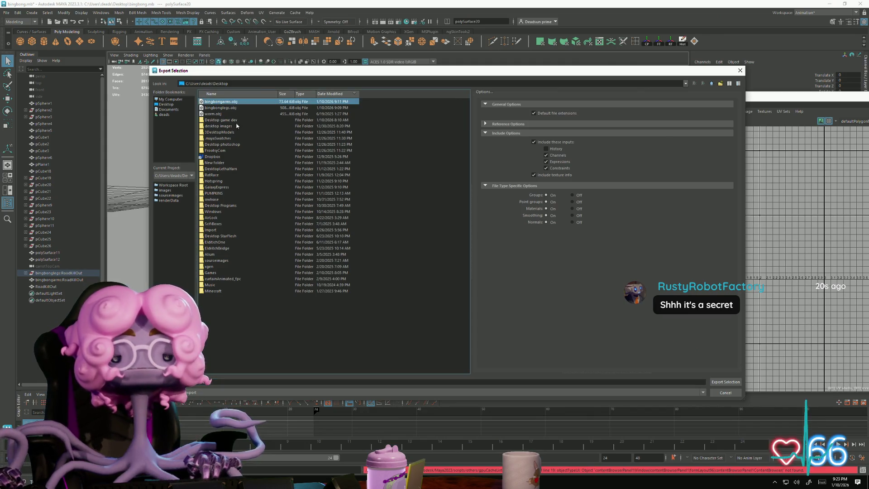
pyautogui.click(712, 381)
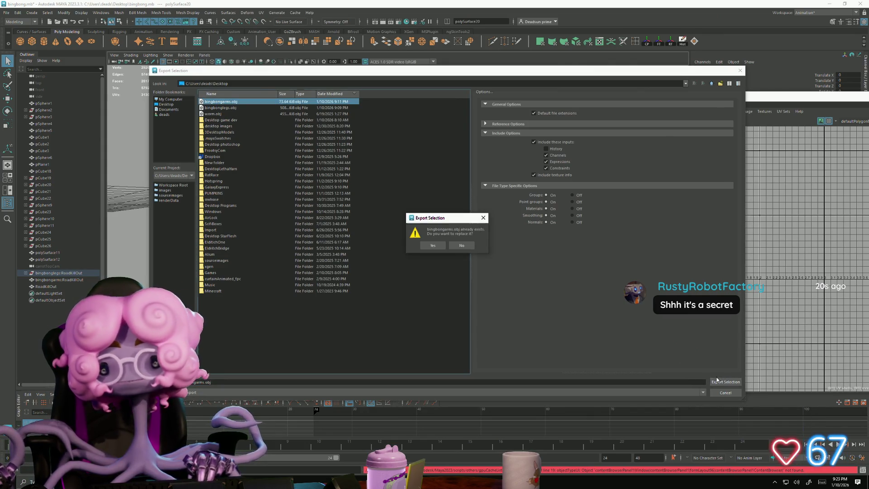
pyautogui.click(434, 247)
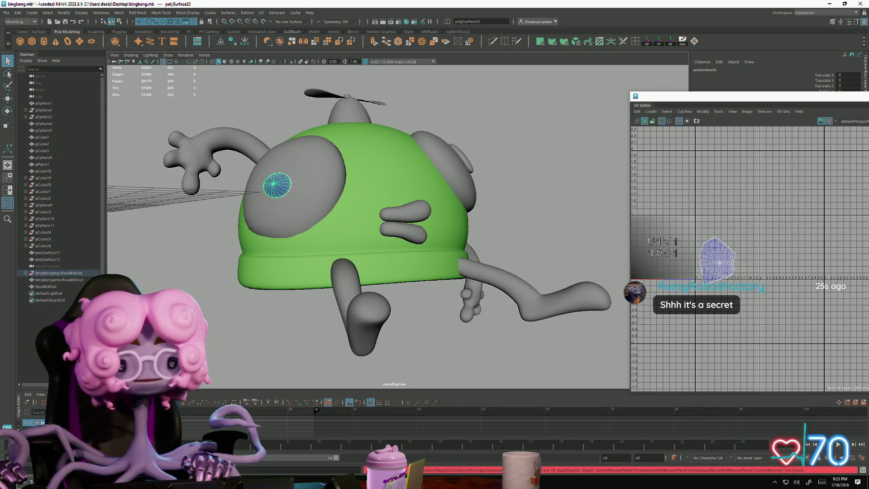
pyautogui.press('super')
# Step: Launch Roadkill 1.1 from the Start menu's recent apps
pyautogui.write('rustc_version')
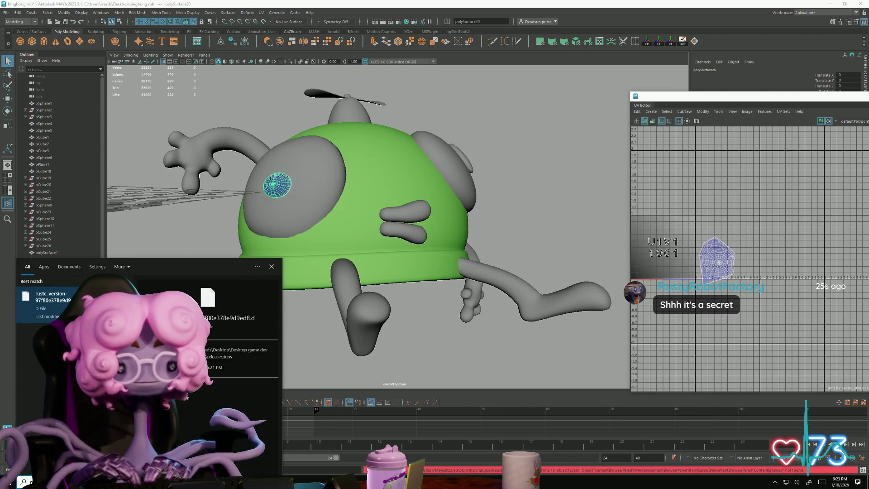
pyautogui.write('nst')
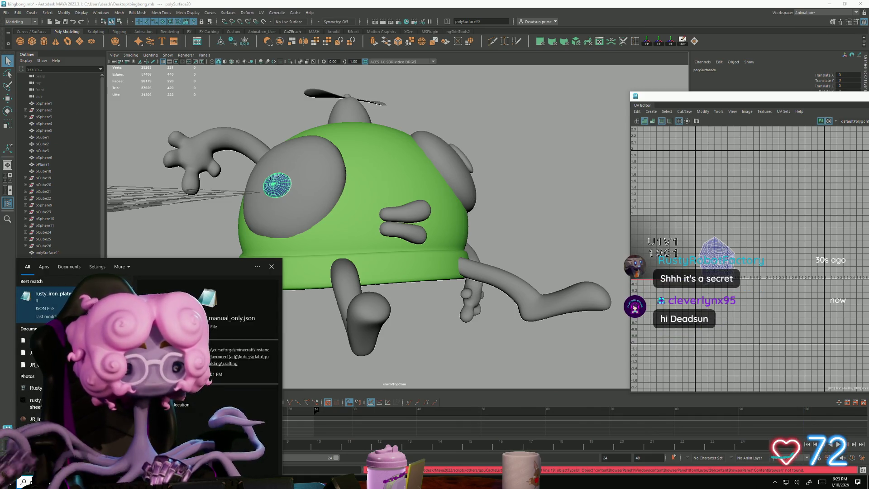
pyautogui.write('c')
pyautogui.press('BackSpace')
pyautogui.press('BackSpace')
pyautogui.press('BackSpace')
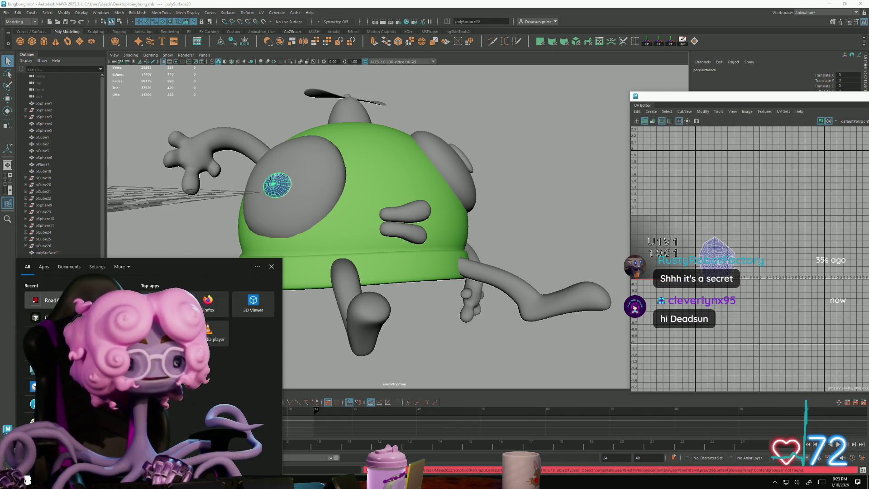
pyautogui.click(46, 300)
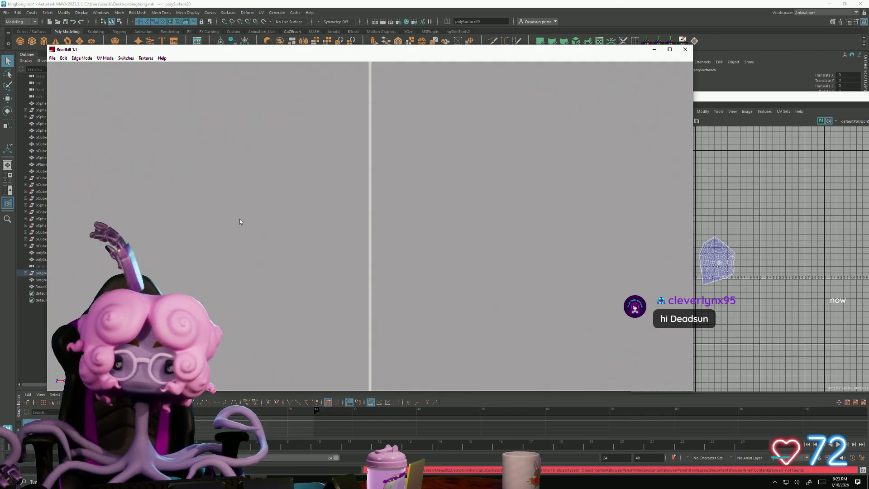
# Step: Open Roadkill's OBJ load dialog and pick bingbongarms.obj by typing 'bing' as the file name
pyautogui.click(52, 58)
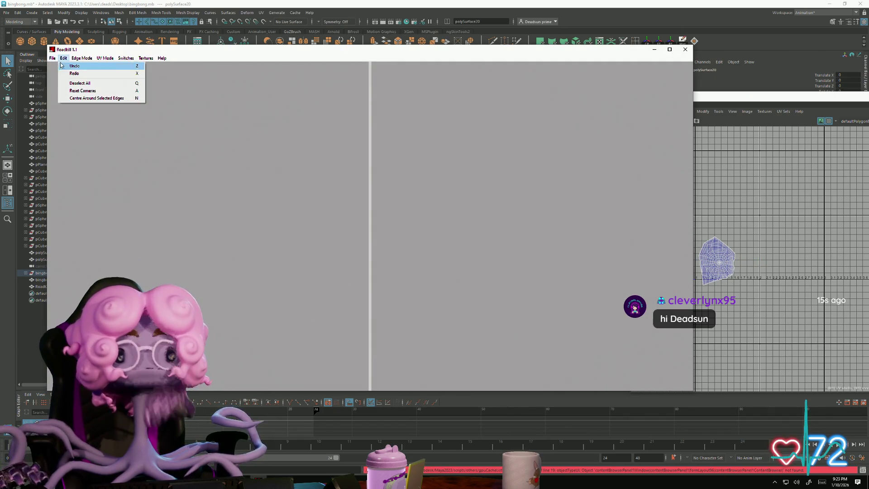
pyautogui.click(57, 66)
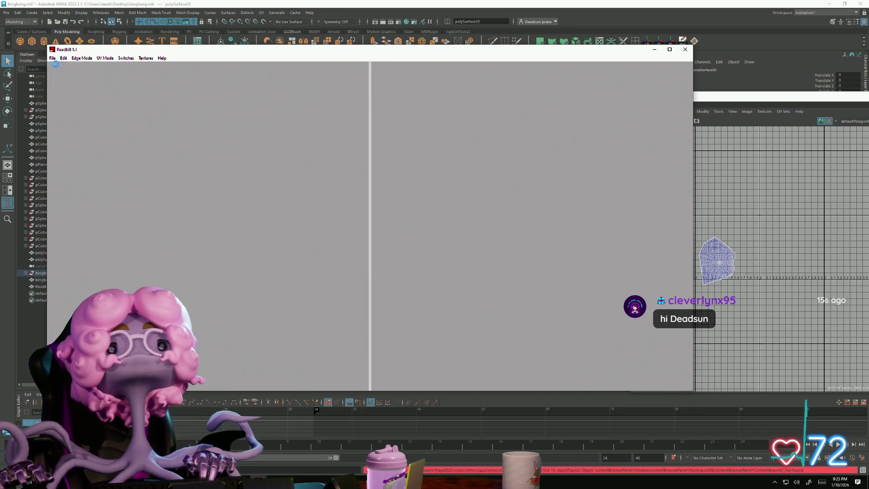
pyautogui.scroll(-4, 383, 213)
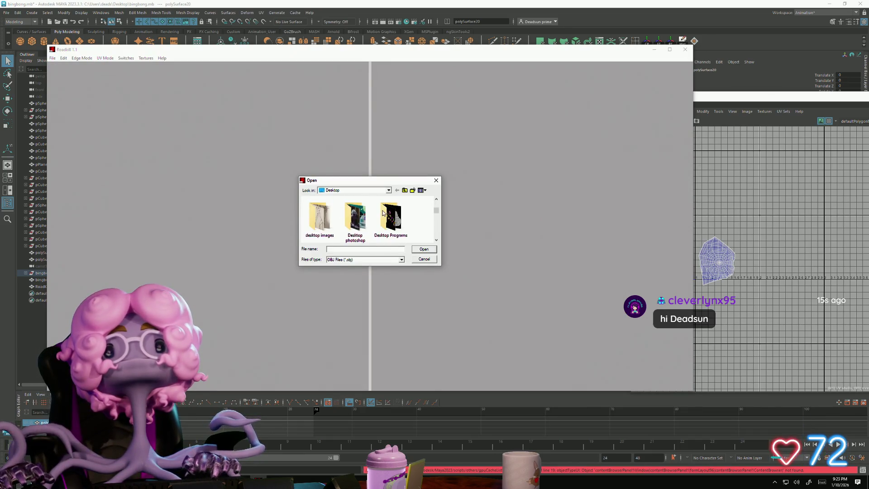
pyautogui.scroll(-5, 384, 217)
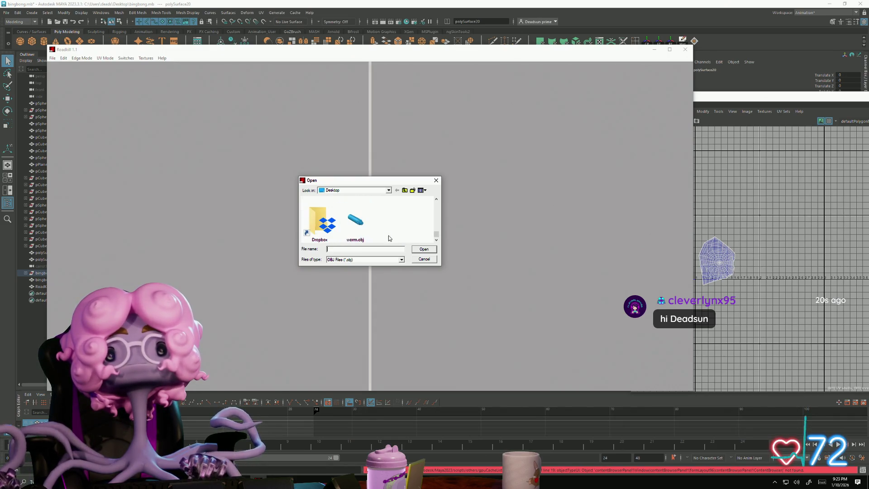
pyautogui.moveTo(436, 235); pyautogui.dragTo(437, 196)
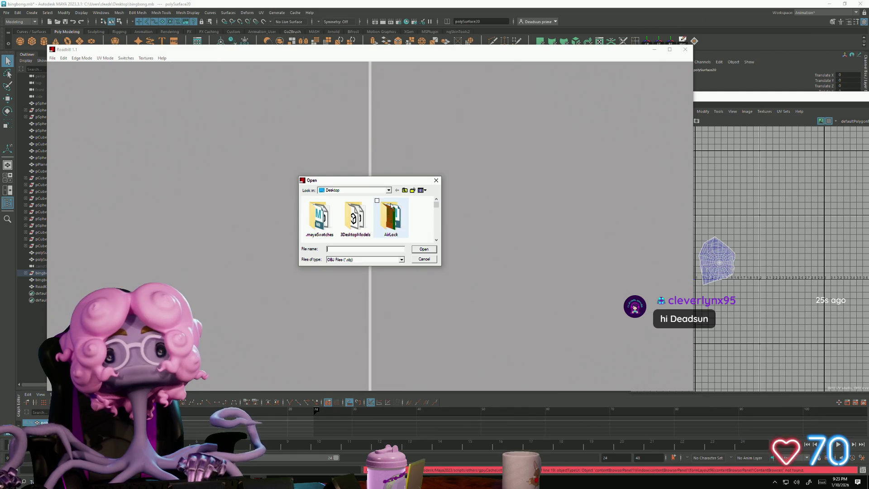
pyautogui.scroll(-4, 359, 226)
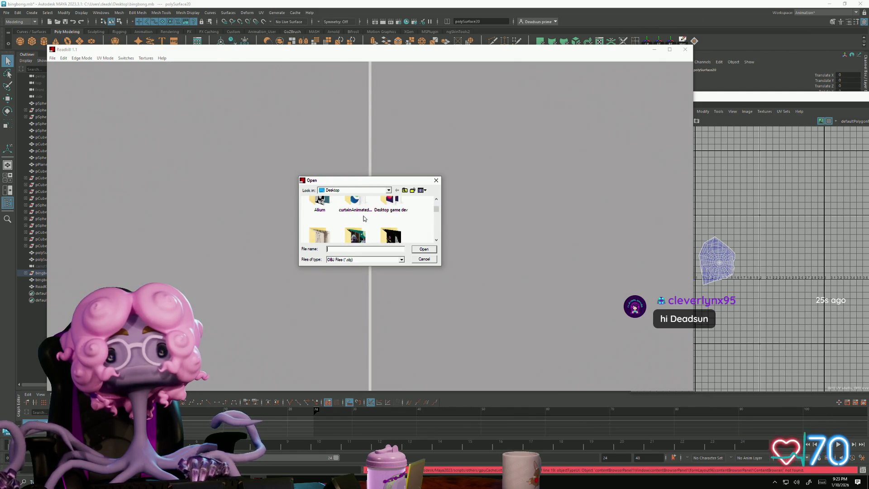
pyautogui.scroll(4, 363, 220)
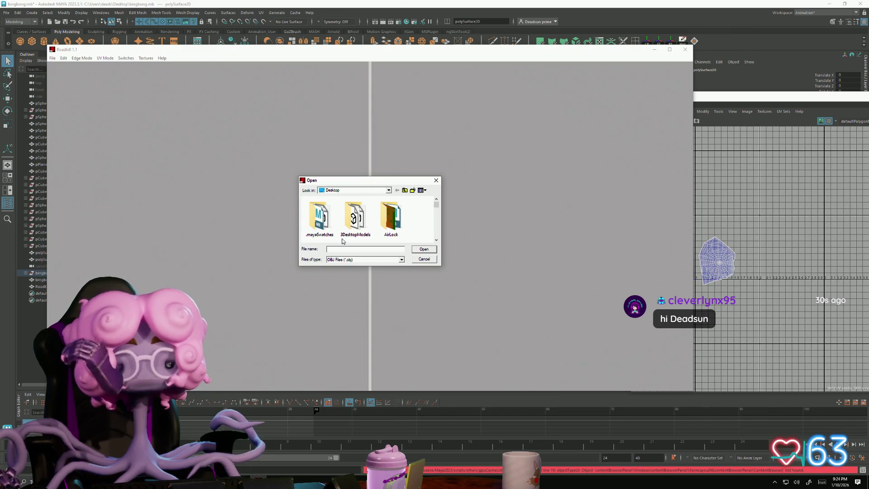
pyautogui.write('bing')
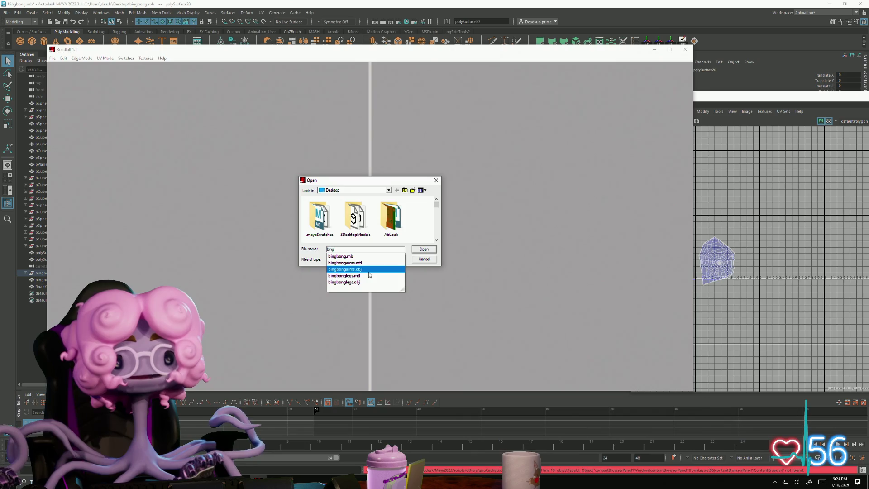
pyautogui.click(370, 270)
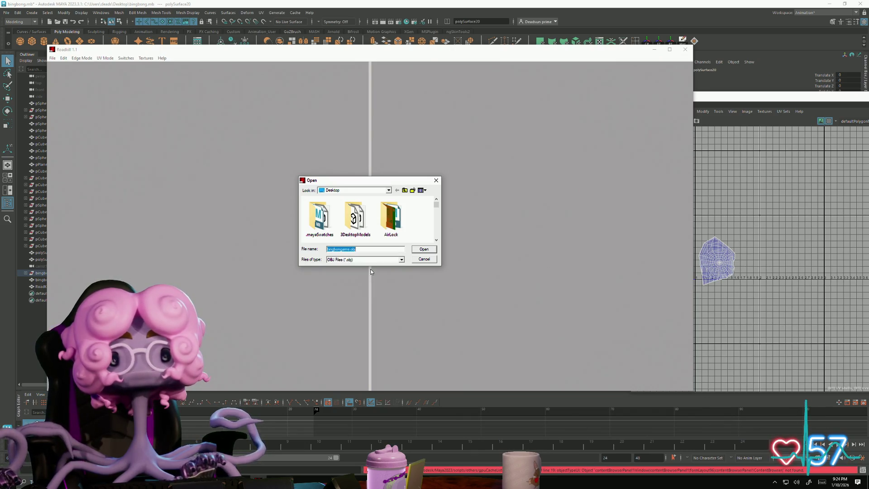
# Step: Open bingbongarms.obj, mark a seam edge and re-unwrap it into one round UV shell
pyautogui.click(424, 250)
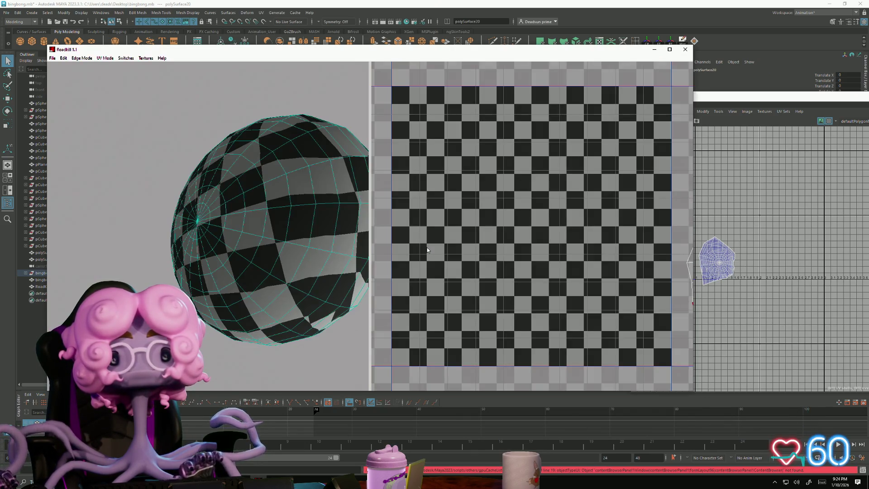
pyautogui.scroll(-5, 148, 225)
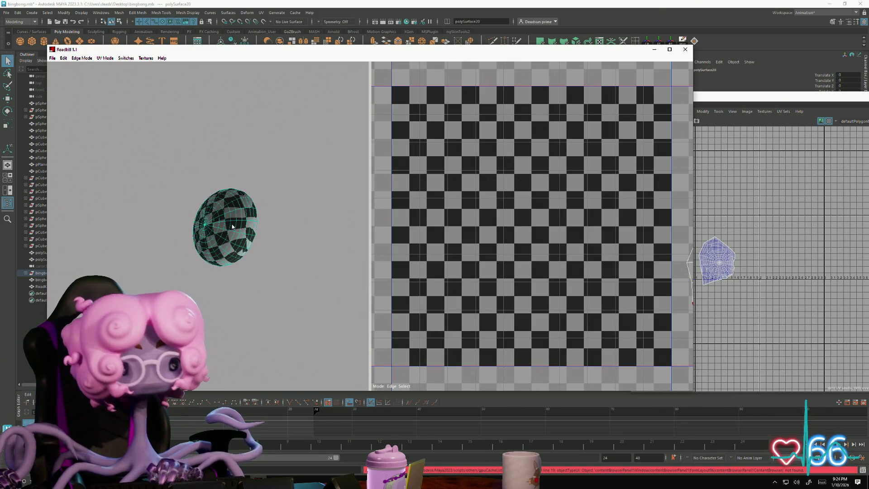
pyautogui.click(267, 250)
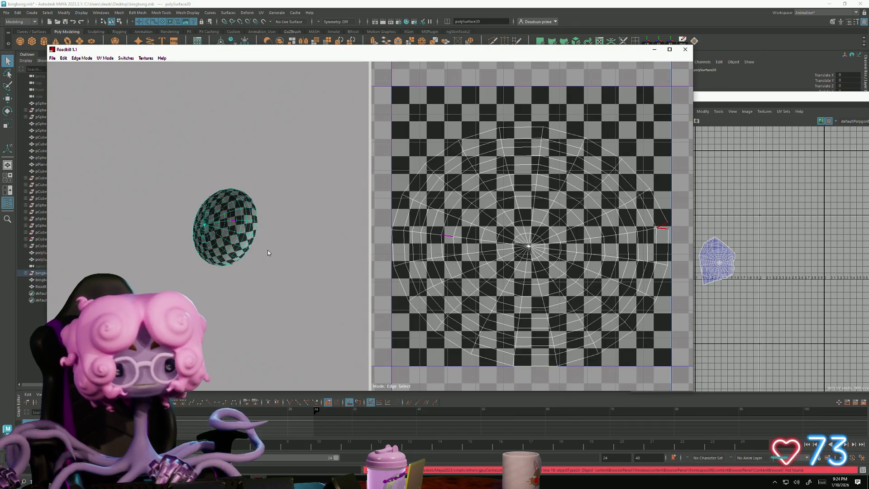
pyautogui.click(661, 230)
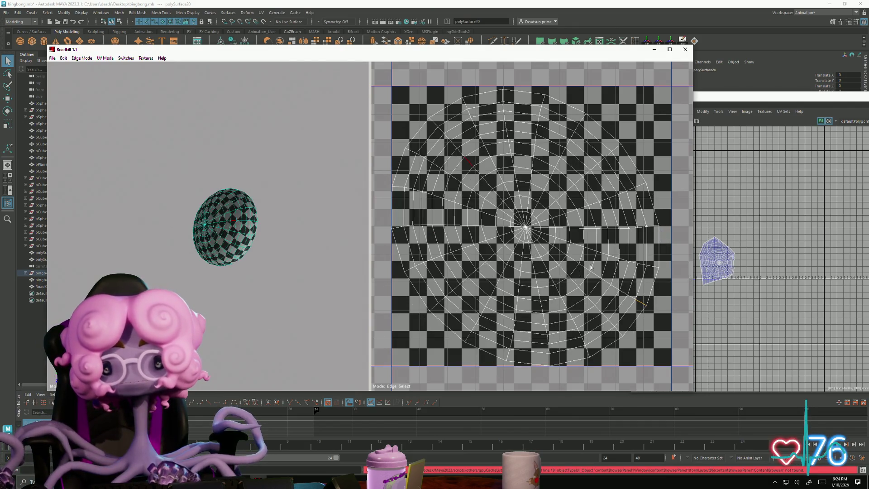
# Step: Select a cluster of layout edges, save the unwrapped mesh via Save As, and close Roadkill
pyautogui.moveTo(454, 155); pyautogui.dragTo(487, 201)
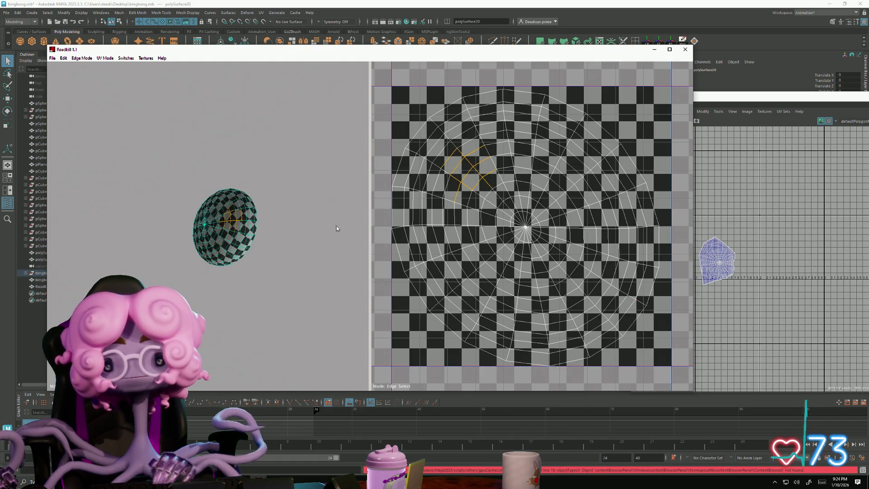
pyautogui.click(53, 58)
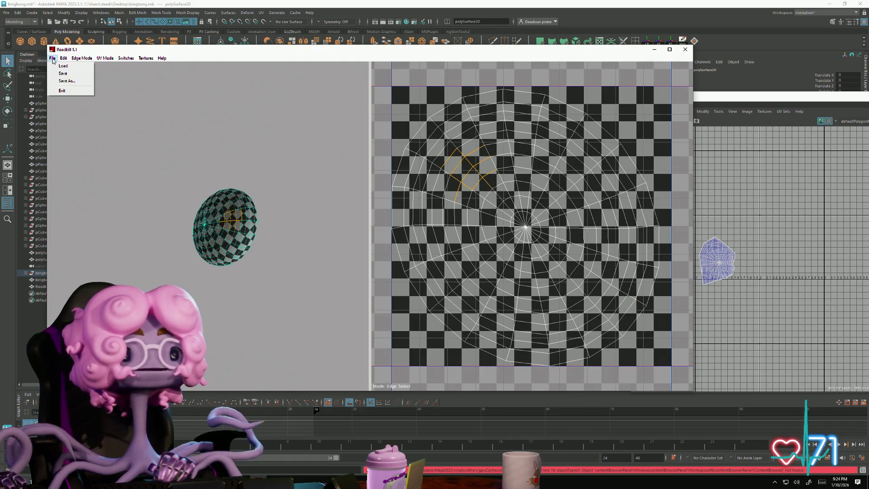
pyautogui.click(62, 81)
pyautogui.click(685, 51)
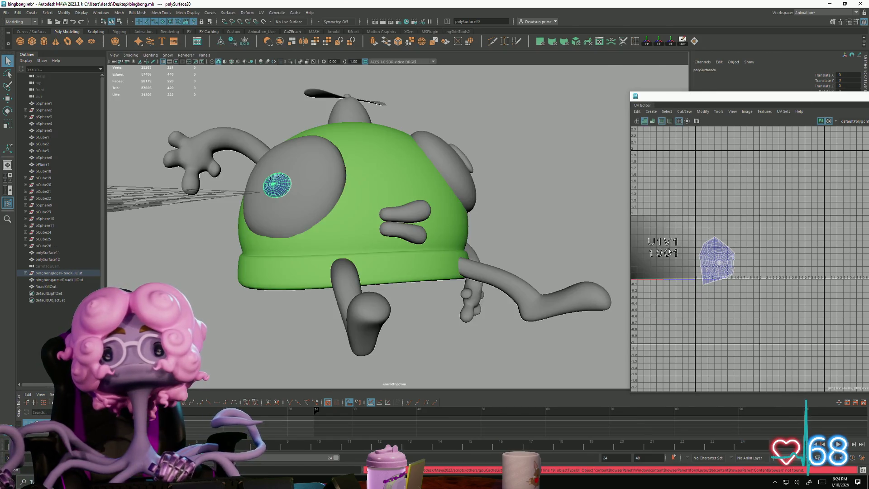
# Step: Delete the old eye mesh polySurface20 and import bingbongarms.obj
pyautogui.moveTo(299, 183); pyautogui.dragTo(289, 181, button='right')
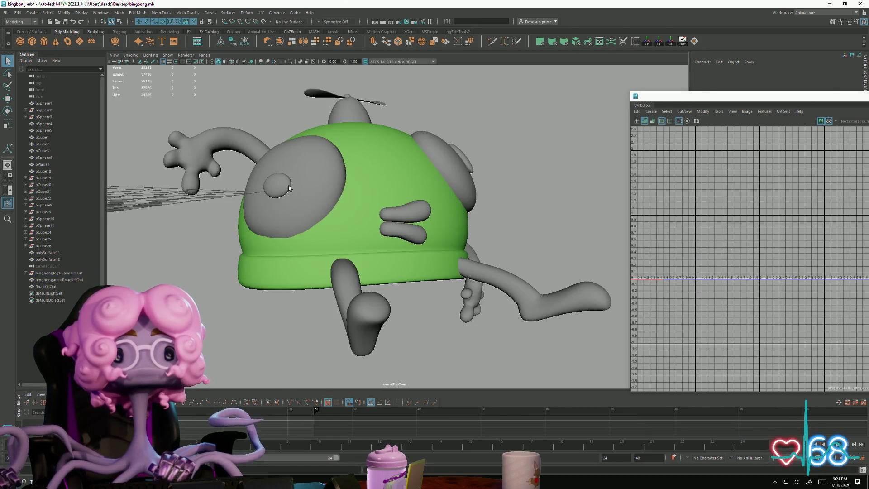
pyautogui.press('Delete')
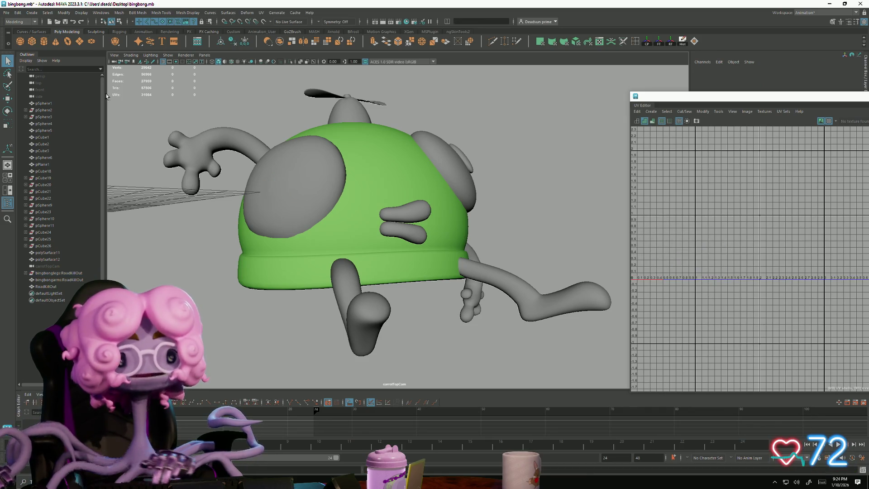
pyautogui.click(7, 13)
pyautogui.click(27, 91)
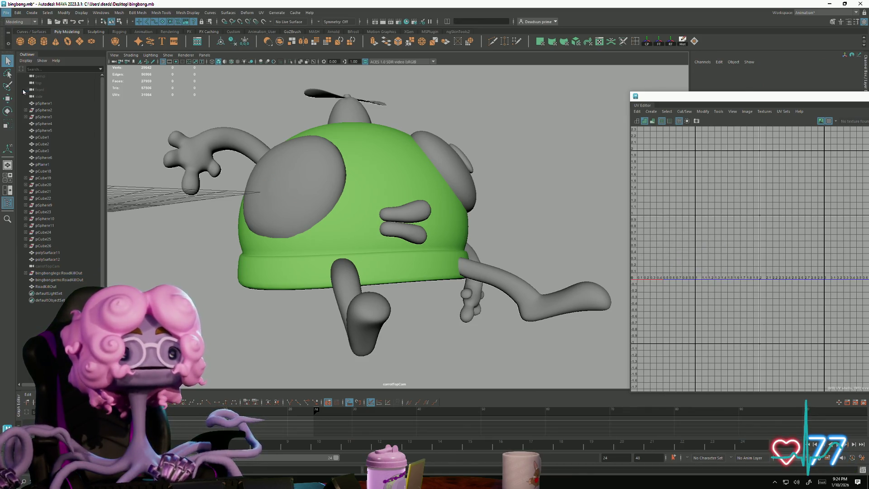
pyautogui.click(233, 102)
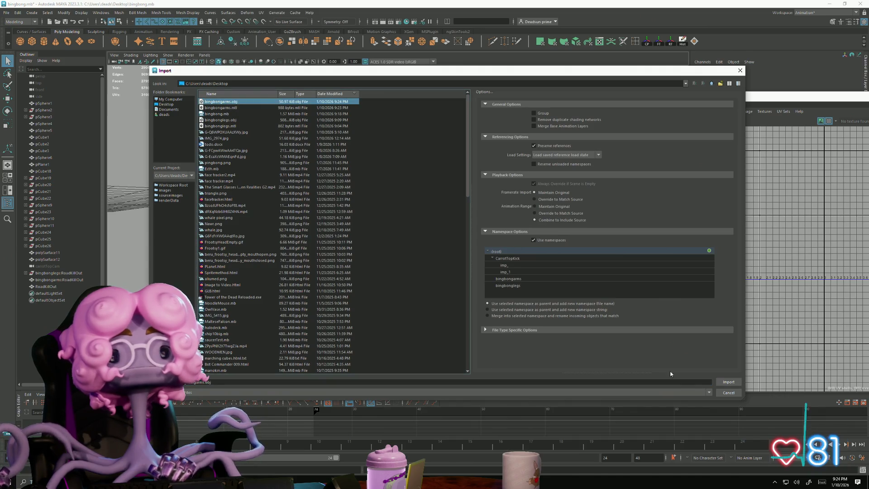
pyautogui.click(733, 383)
# Step: Orbit down to the green hat character and select the propeller cap
pyautogui.moveTo(392, 314)
pyautogui.keyDown('alt'); pyautogui.mouseDown()
pyautogui.moveTo(341, 322)
pyautogui.moveTo(313, 298)
pyautogui.moveTo(292, 325)
pyautogui.moveTo(312, 268)
pyautogui.moveTo(301, 297)
pyautogui.mouseUp(); pyautogui.keyUp('alt')
pyautogui.moveTo(301, 295)
pyautogui.keyDown('alt'); pyautogui.mouseDown(button='right')
pyautogui.moveTo(465, 345)
pyautogui.moveTo(408, 326)
pyautogui.moveTo(415, 322)
pyautogui.moveTo(401, 314)
pyautogui.mouseUp(button='right'); pyautogui.keyUp('alt')
pyautogui.moveTo(402, 314)
pyautogui.keyDown('alt'); pyautogui.mouseDown()
pyautogui.moveTo(340, 326)
pyautogui.moveTo(418, 343)
pyautogui.moveTo(407, 330)
pyautogui.moveTo(417, 351)
pyautogui.moveTo(410, 321)
pyautogui.mouseUp(); pyautogui.keyUp('alt')
pyautogui.click(362, 114)
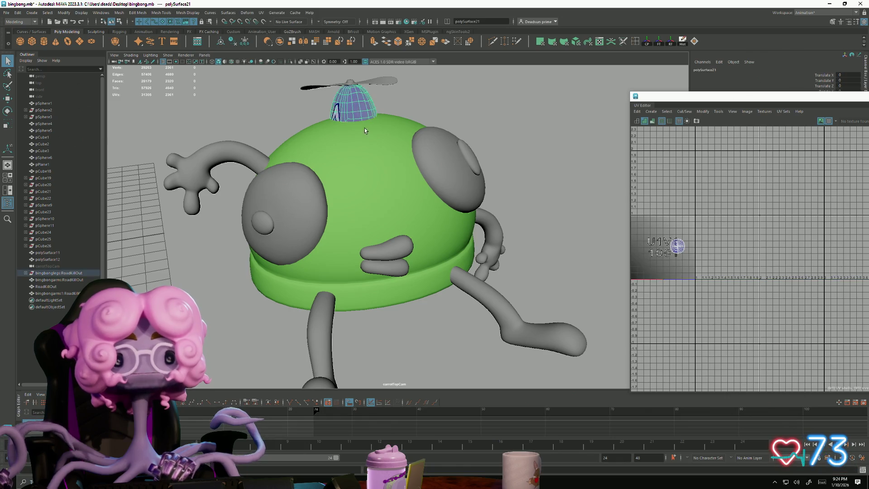
# Step: Frame the cap and insert multiple edge loops across its dome with the Insert Edge Loop Tool
pyautogui.press('f')
pyautogui.moveTo(380, 242)
pyautogui.keyDown('alt'); pyautogui.mouseDown()
pyautogui.moveTo(351, 252)
pyautogui.moveTo(358, 257)
pyautogui.mouseUp(); pyautogui.keyUp('alt')
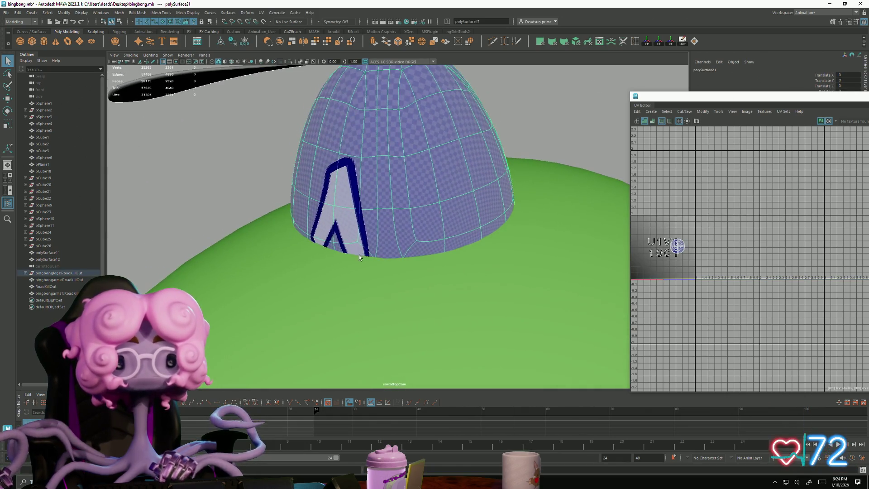
pyautogui.doubleClick(636, 42)
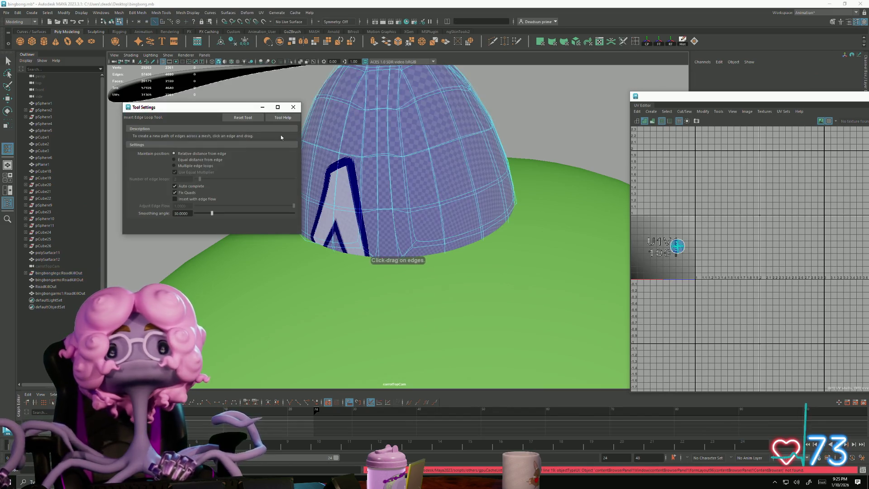
pyautogui.click(173, 165)
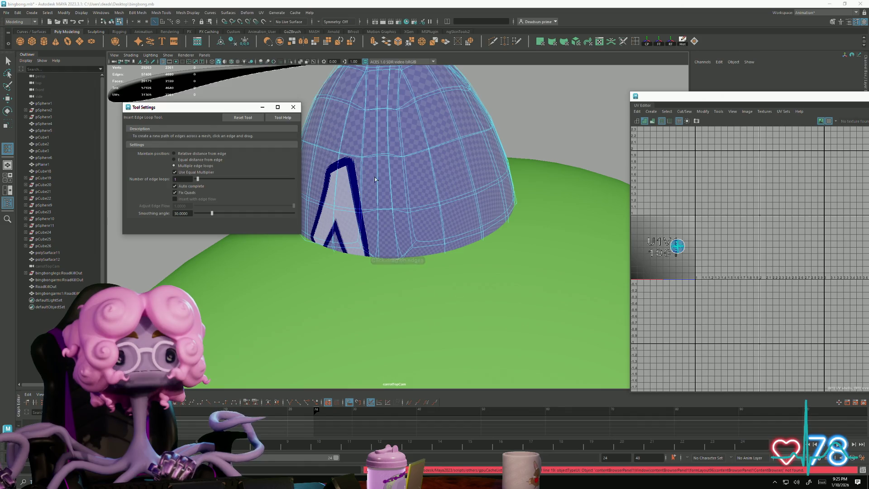
pyautogui.click(384, 156)
pyautogui.moveTo(383, 156)
pyautogui.keyDown('alt'); pyautogui.mouseDown()
pyautogui.moveTo(363, 169)
pyautogui.moveTo(380, 196)
pyautogui.mouseUp(); pyautogui.keyUp('alt')
# Step: Close the edge loop settings and reselect the propeller cap as a whole object
pyautogui.press('F8')
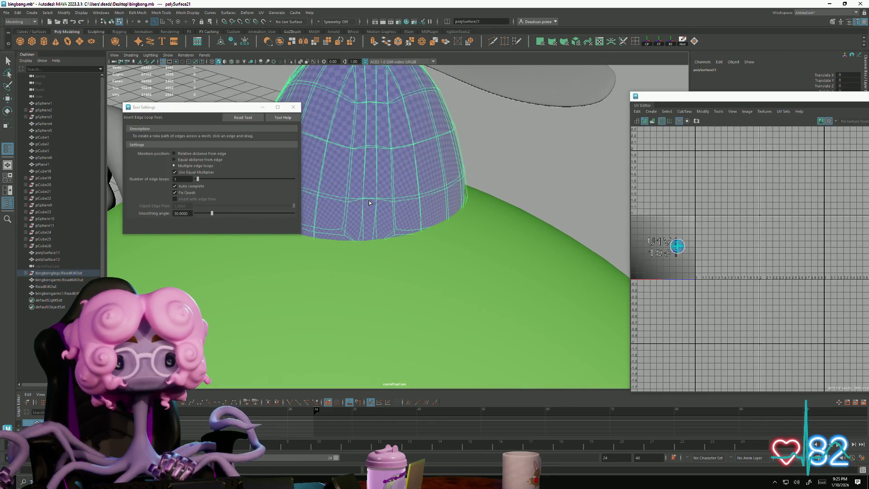
pyautogui.press('F8')
pyautogui.moveTo(456, 231)
pyautogui.keyDown('alt'); pyautogui.mouseDown()
pyautogui.moveTo(349, 219)
pyautogui.moveTo(341, 209)
pyautogui.mouseUp(); pyautogui.keyUp('alt')
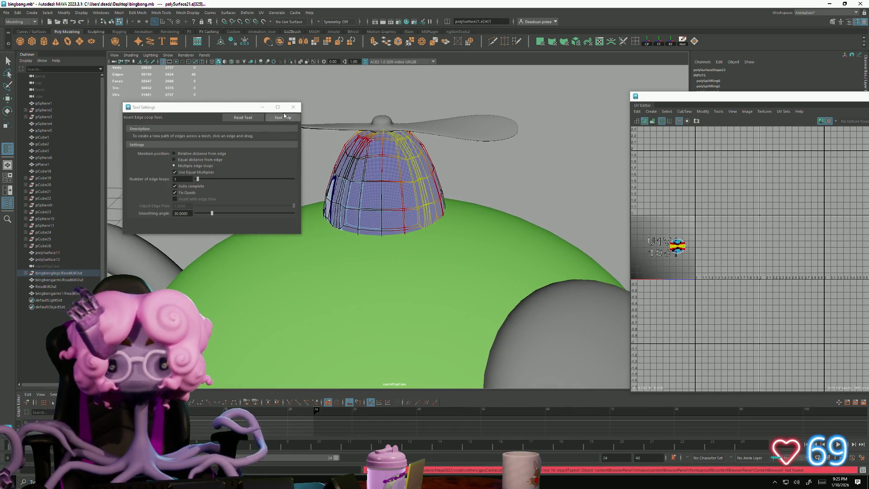
pyautogui.click(293, 107)
pyautogui.press('F8')
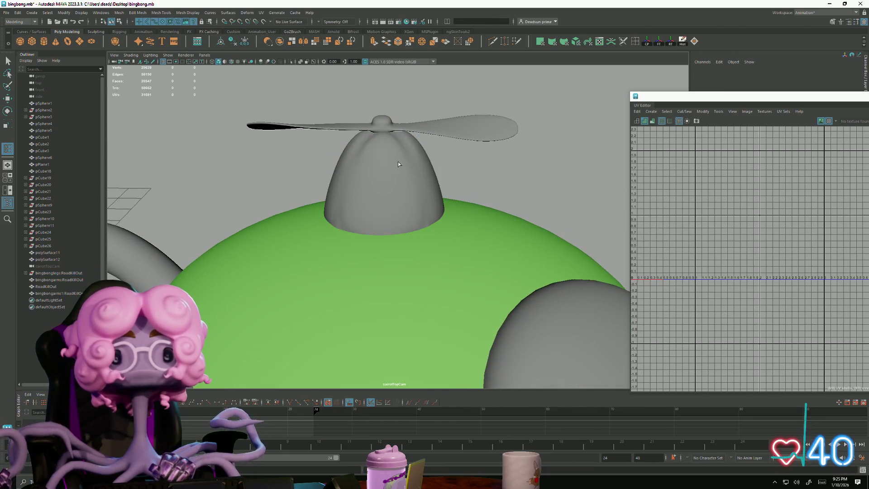
pyautogui.click(398, 161)
pyautogui.scroll(3, 353, 187)
pyautogui.scroll(2, 353, 186)
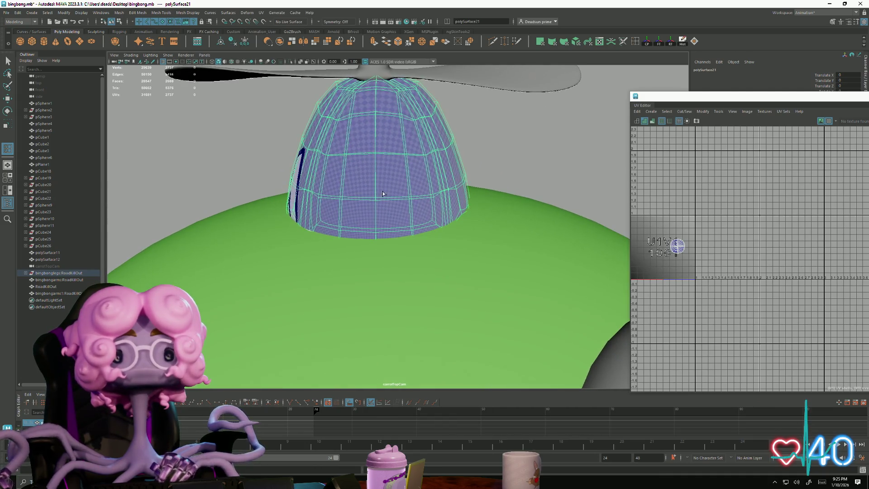
pyautogui.press('F10')
pyautogui.scroll(-3, 419, 143)
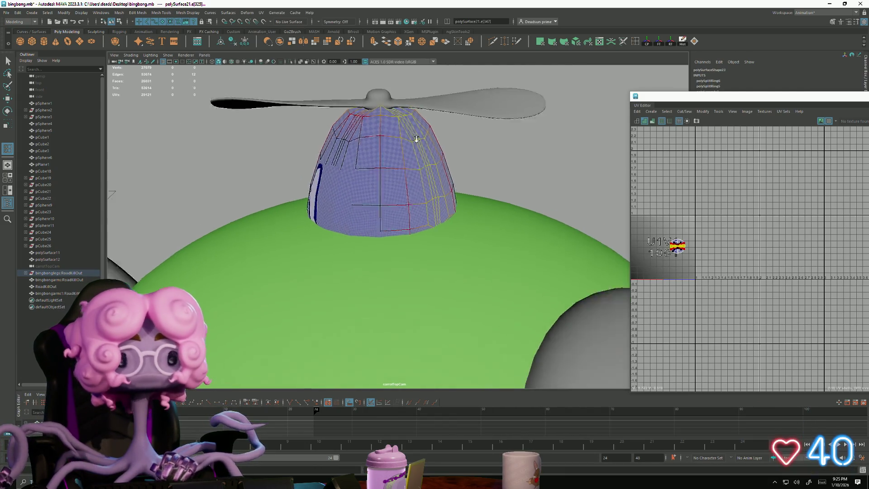
pyautogui.press('F8')
pyautogui.click(405, 160)
pyautogui.moveTo(303, 196)
pyautogui.keyDown('alt'); pyautogui.mouseDown()
pyautogui.moveTo(335, 197)
pyautogui.moveTo(322, 194)
pyautogui.moveTo(328, 199)
pyautogui.moveTo(330, 190)
pyautogui.moveTo(320, 188)
pyautogui.moveTo(322, 173)
pyautogui.moveTo(294, 190)
pyautogui.mouseUp(); pyautogui.keyUp('alt')
pyautogui.click(9, 13)
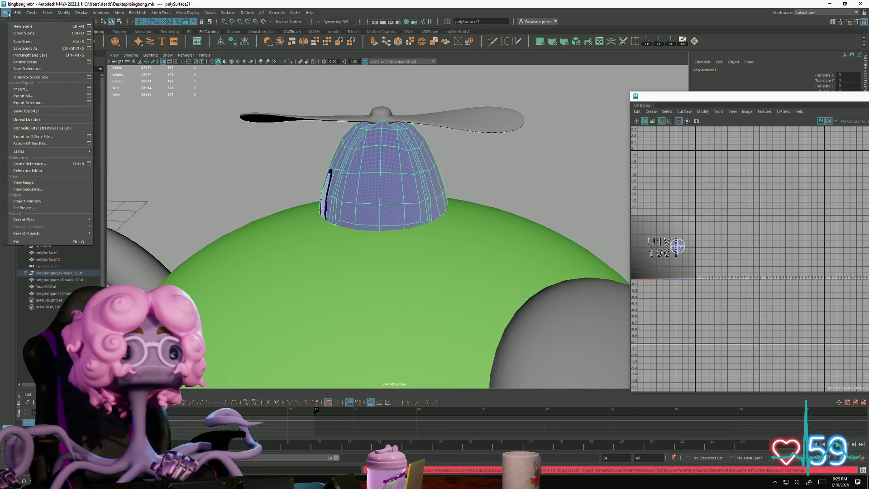
# Step: Save the scene and try exporting to bingbongarms.obj, dismissing the nothing-selected warning
pyautogui.click(30, 42)
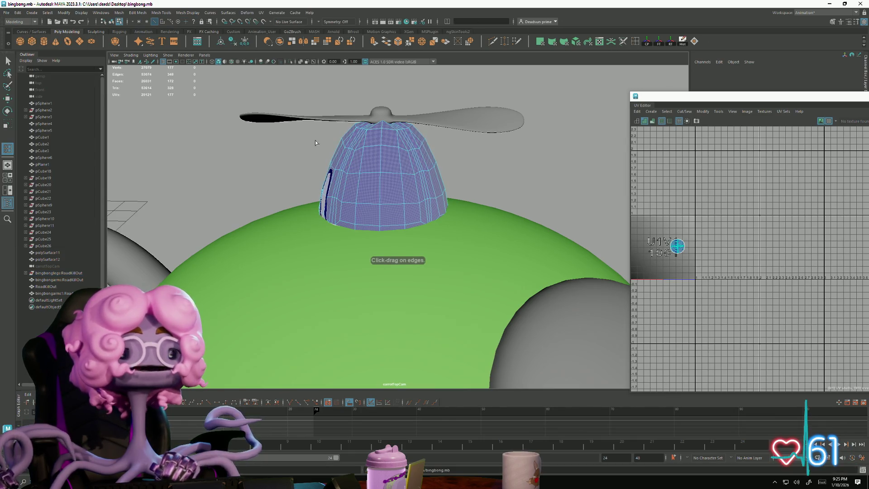
pyautogui.click(6, 12)
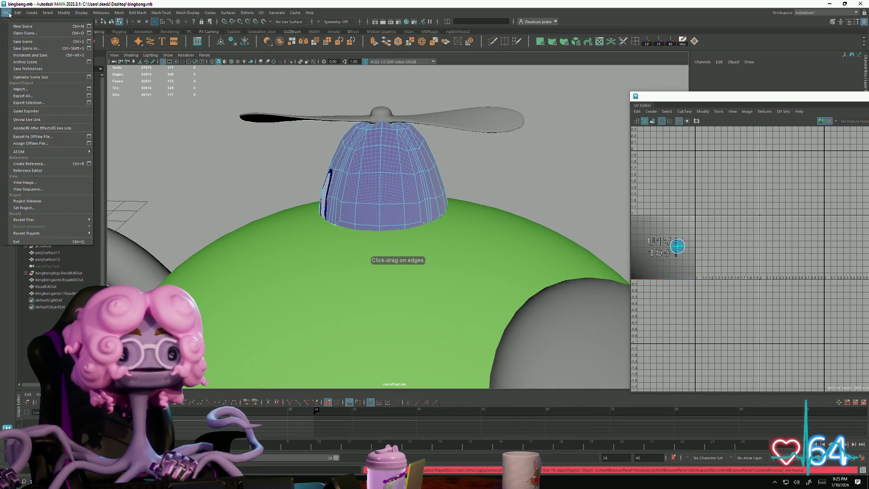
pyautogui.click(54, 102)
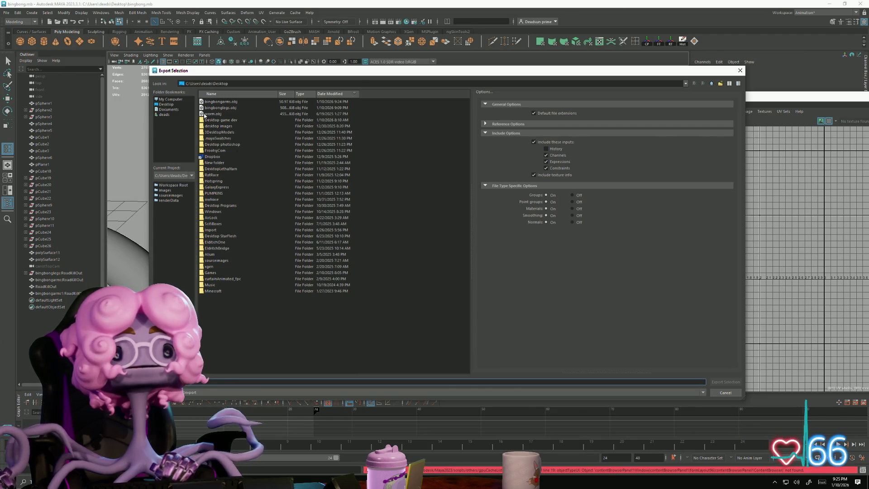
pyautogui.click(227, 107)
pyautogui.click(221, 101)
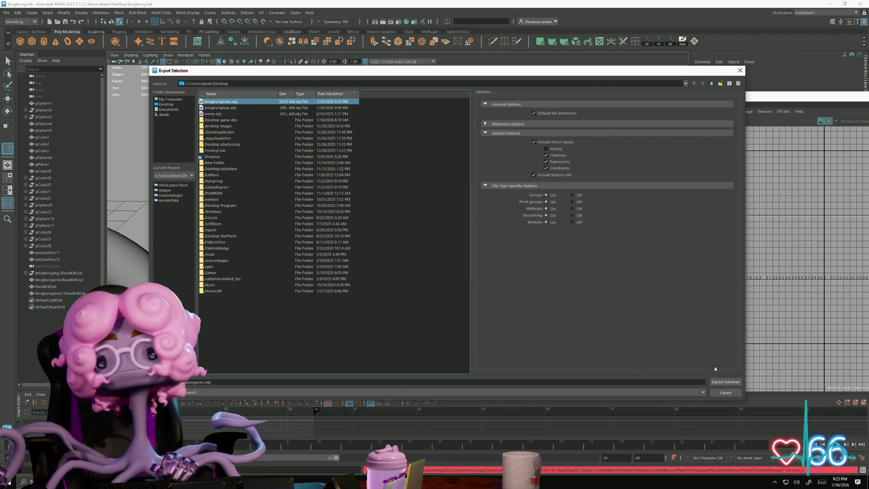
pyautogui.click(730, 384)
pyautogui.click(427, 243)
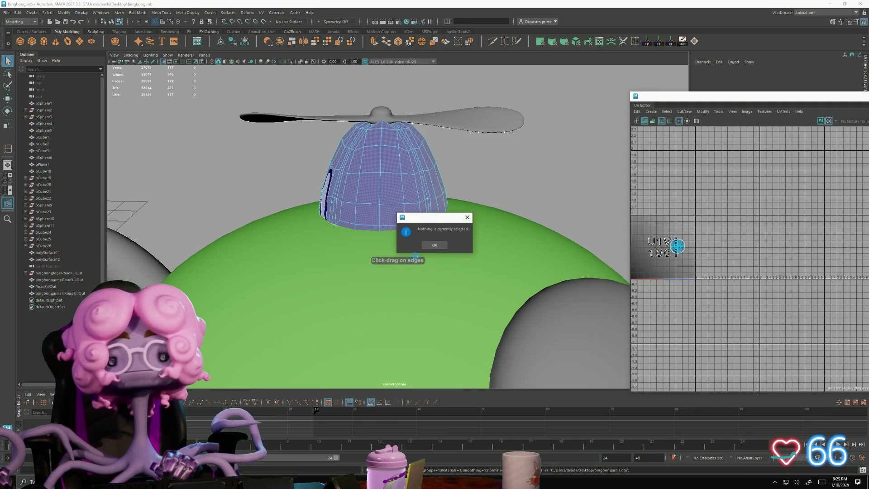
pyautogui.click(434, 247)
# Step: Select the hat and export it alone, overwriting bingbongarms.obj
pyautogui.click(487, 165)
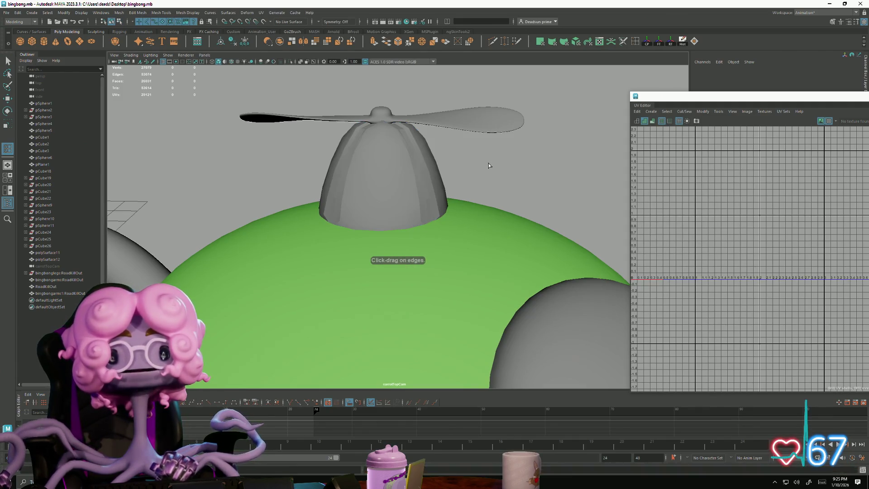
pyautogui.click(384, 149)
pyautogui.click(6, 12)
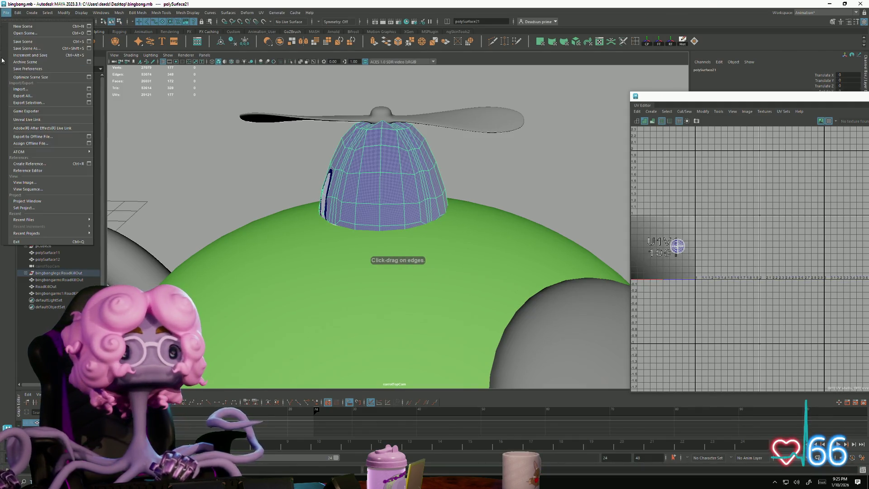
pyautogui.click(23, 106)
pyautogui.click(224, 102)
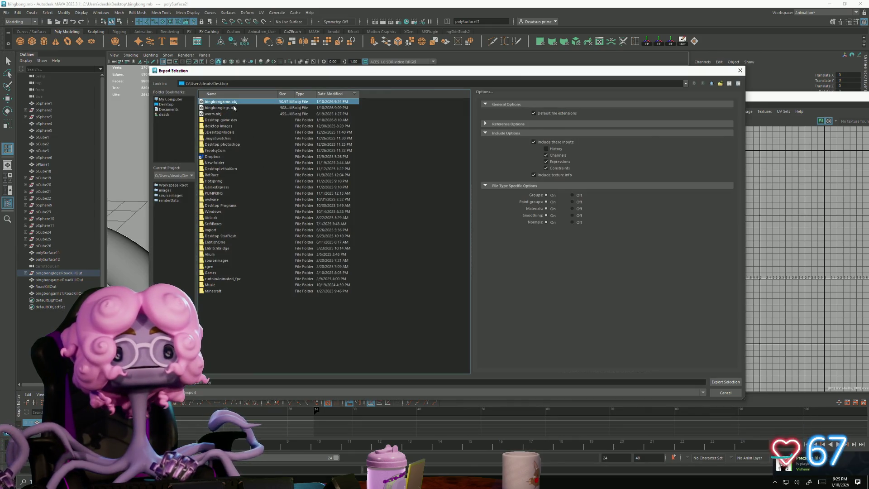
pyautogui.click(725, 382)
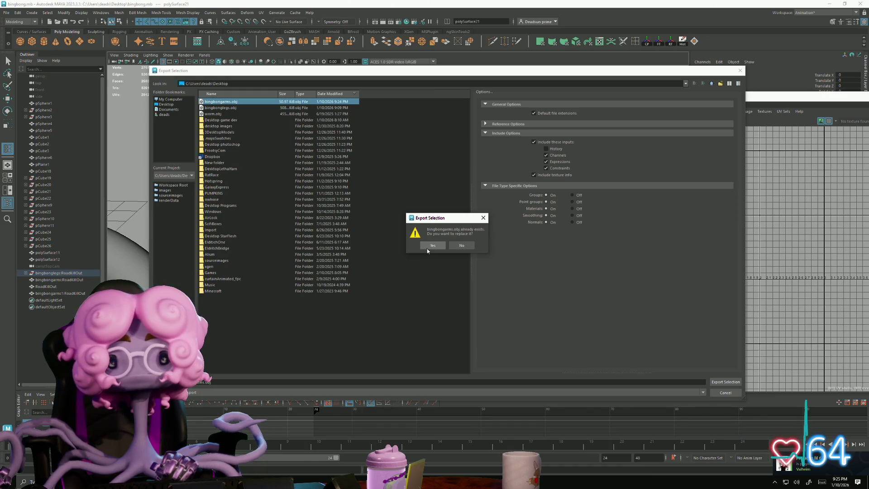
pyautogui.click(427, 249)
# Step: Insert a new edge loop on the hat and reselect the hat mesh
pyautogui.hotkey('ctrl', 'e')
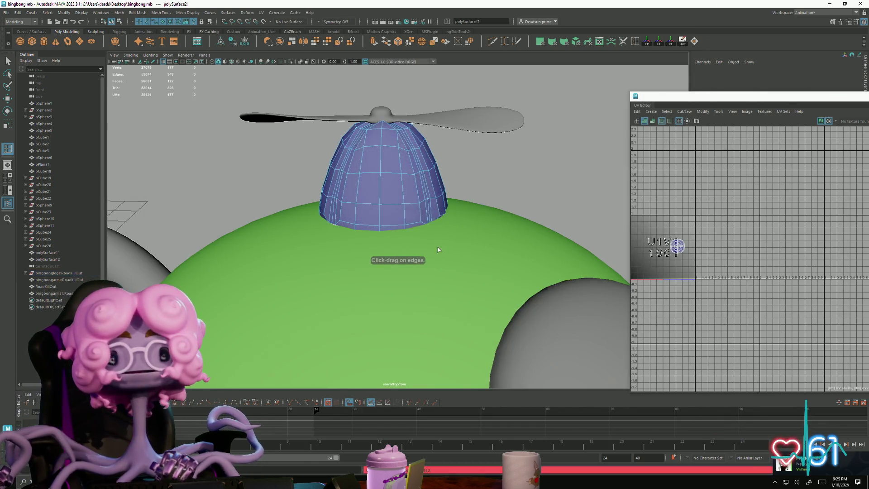
pyautogui.scroll(-5, 380, 237)
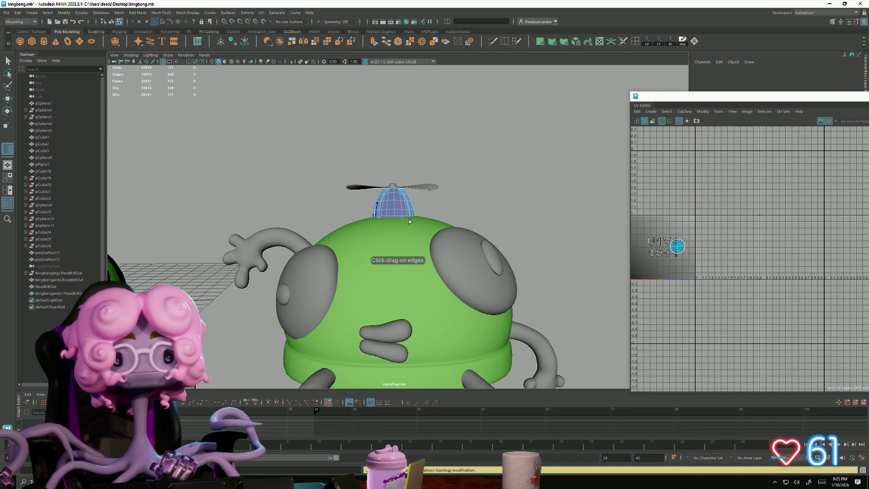
pyautogui.click(398, 201)
pyautogui.moveTo(398, 202); pyautogui.dragTo(385, 190, button='right')
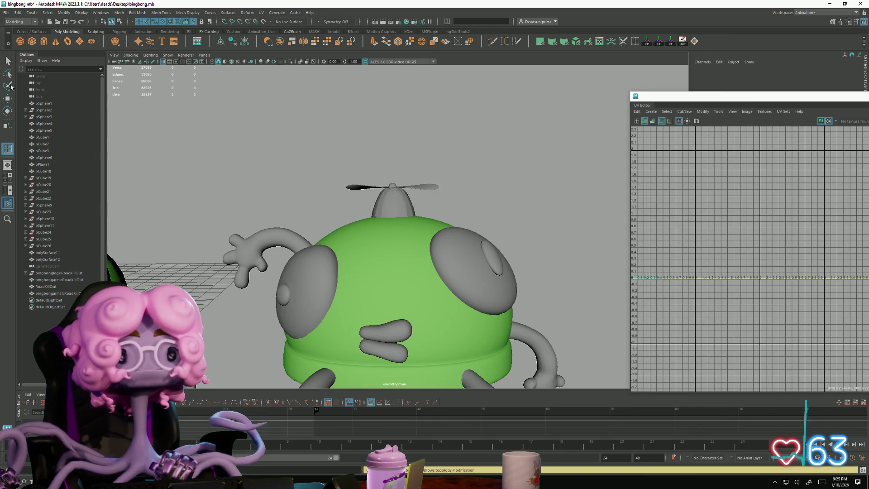
pyautogui.click(8, 60)
pyautogui.click(393, 204)
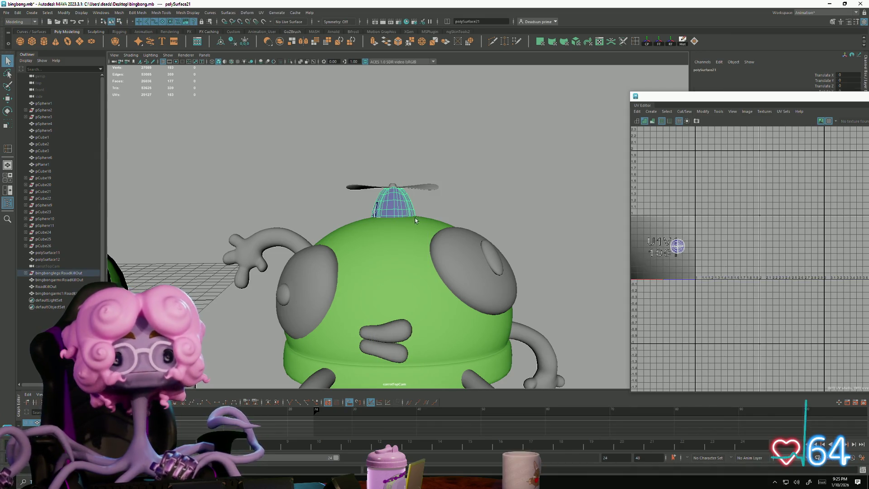
# Step: Re-export the updated hat to bingbongarms.obj, confirming the replacement
pyautogui.click(5, 13)
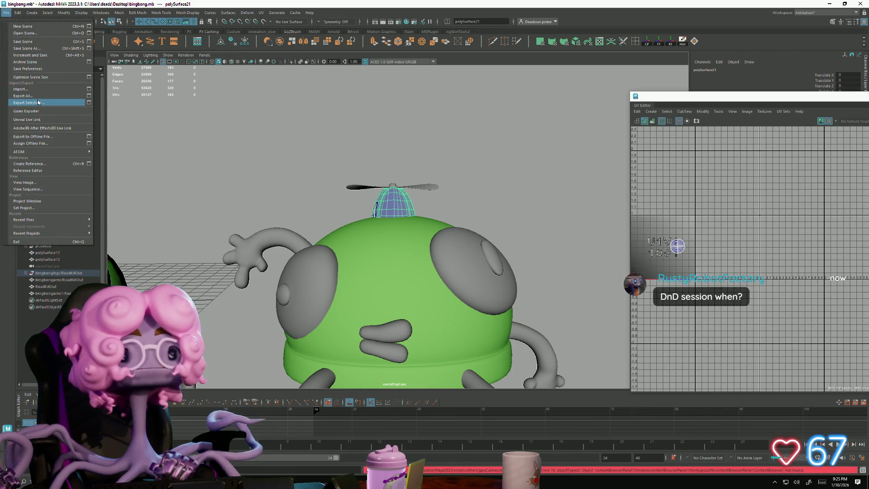
pyautogui.click(91, 90)
pyautogui.click(220, 102)
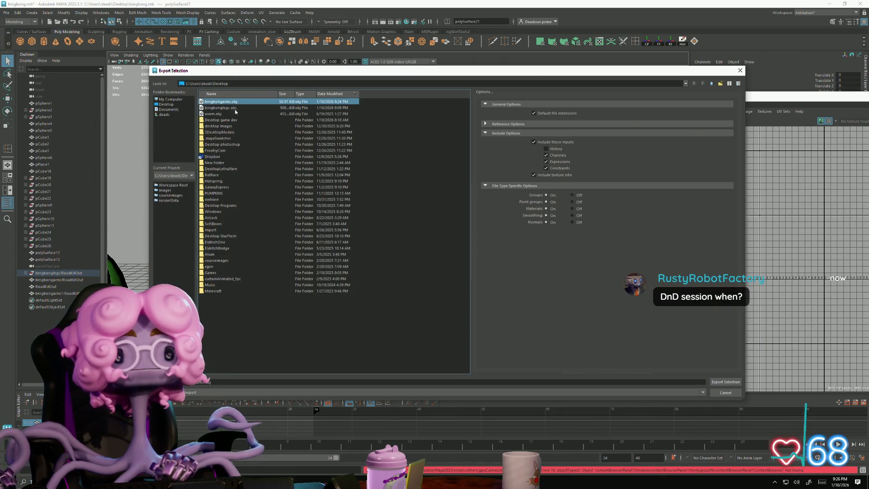
pyautogui.click(725, 381)
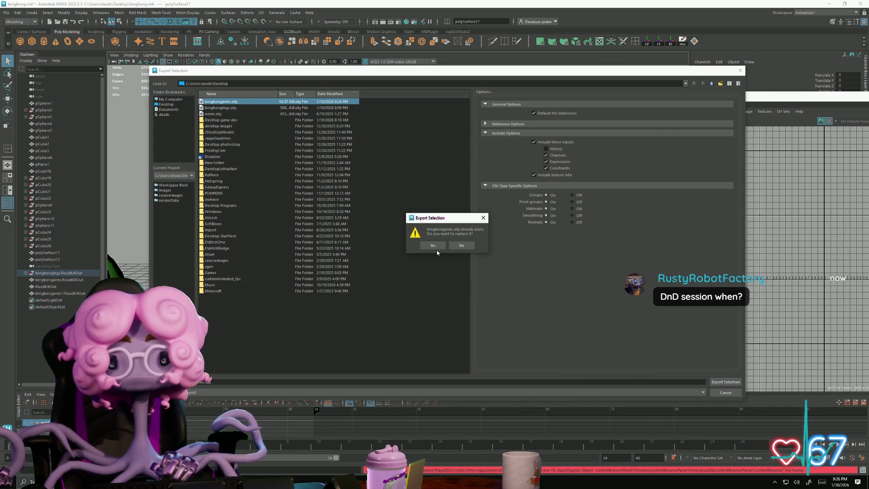
pyautogui.click(438, 244)
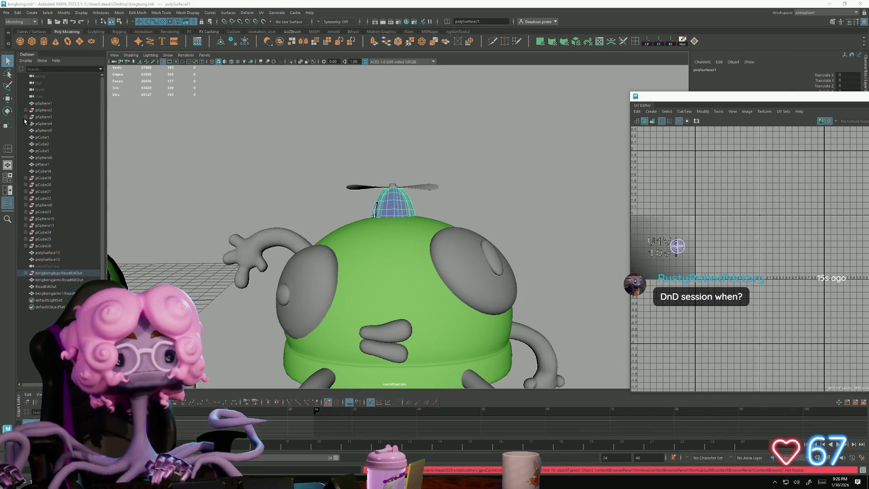
# Step: Launch Roadkill via search and load bingbongarms.obj from the Desktop by typing 'bing'
pyautogui.write('roadkill')
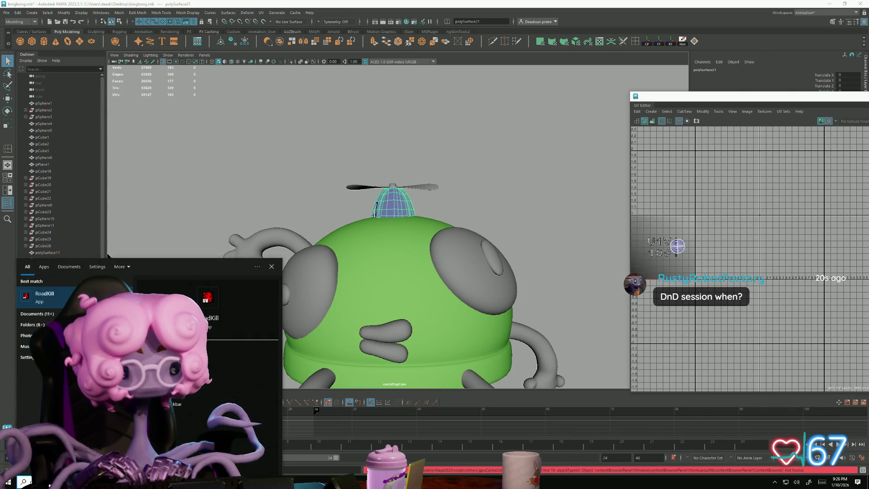
pyautogui.click(64, 290)
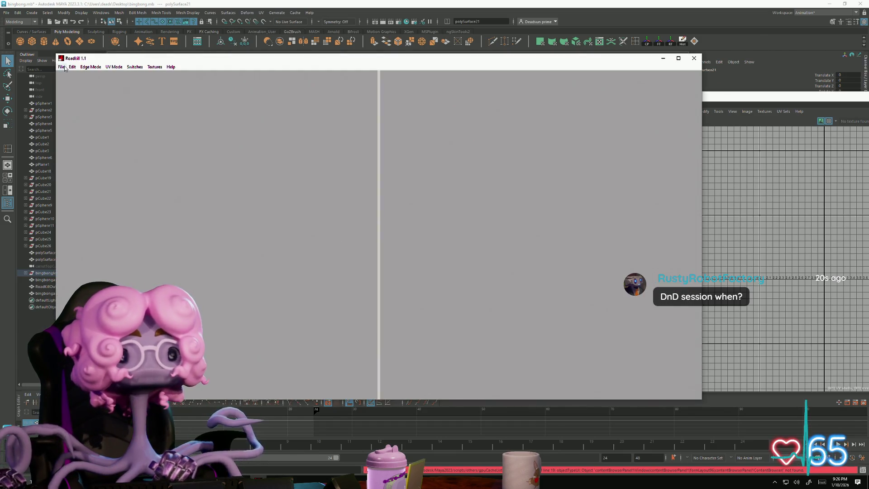
pyautogui.click(61, 67)
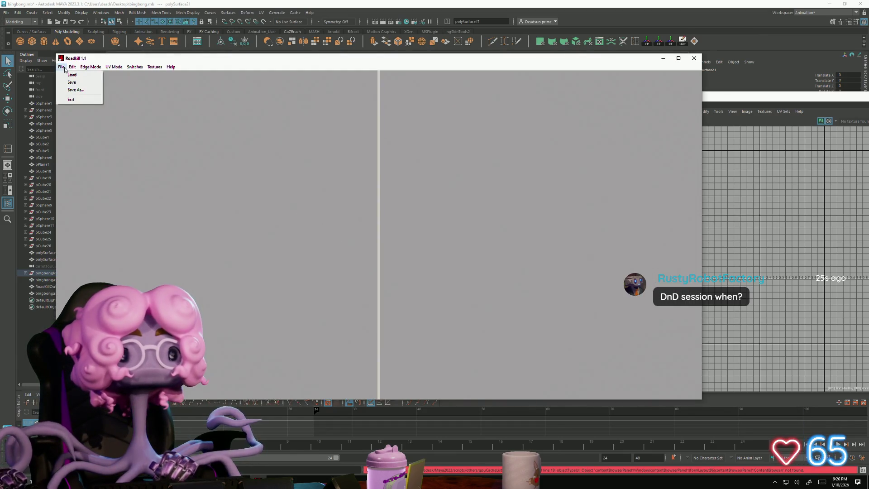
pyautogui.click(71, 75)
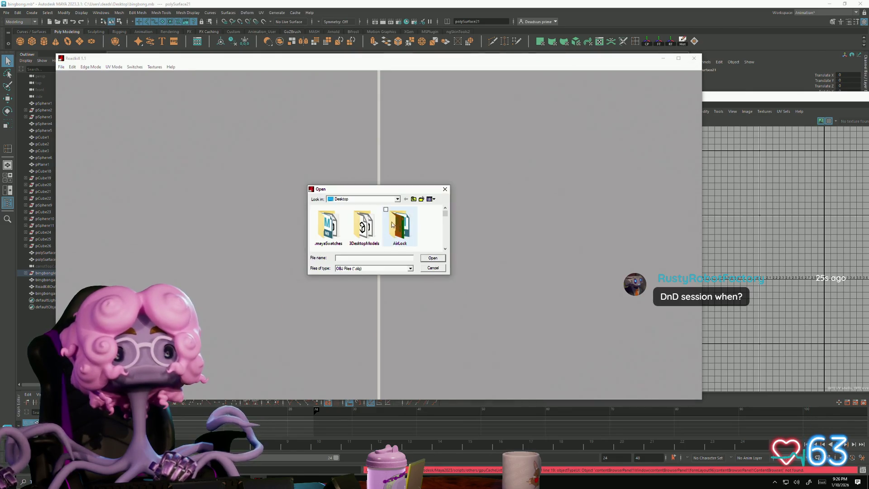
pyautogui.click(355, 258)
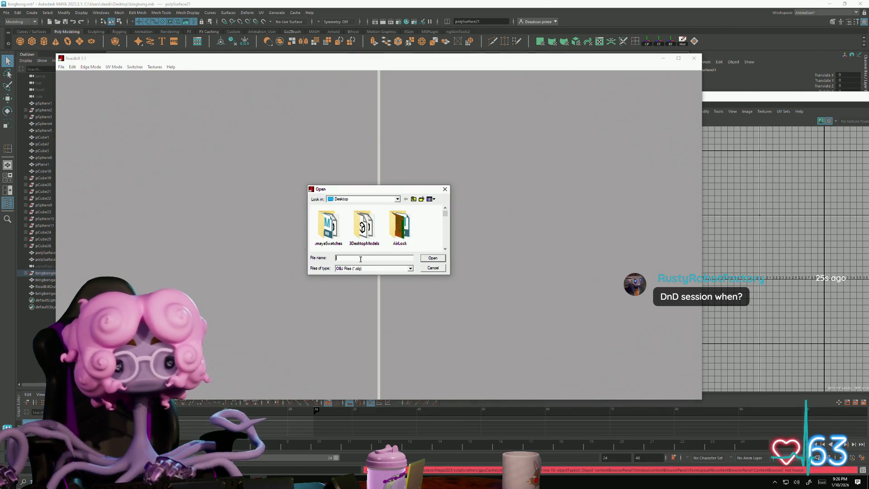
pyautogui.write('bing')
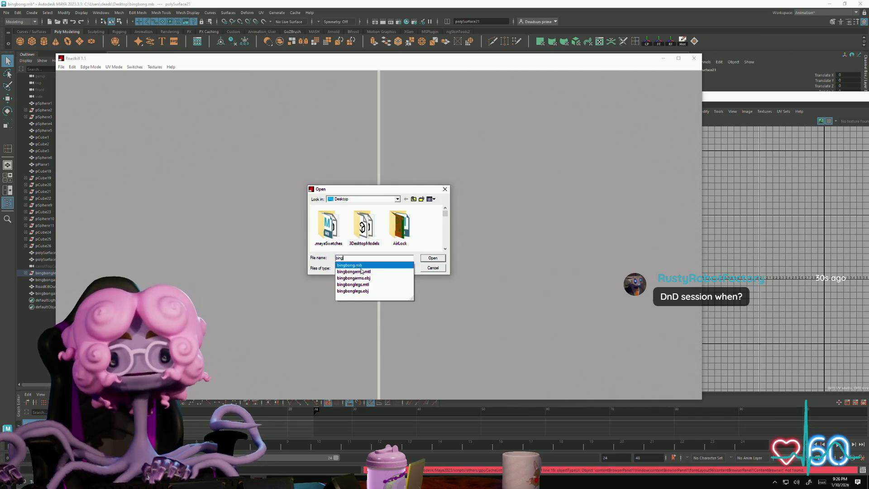
pyautogui.click(442, 259)
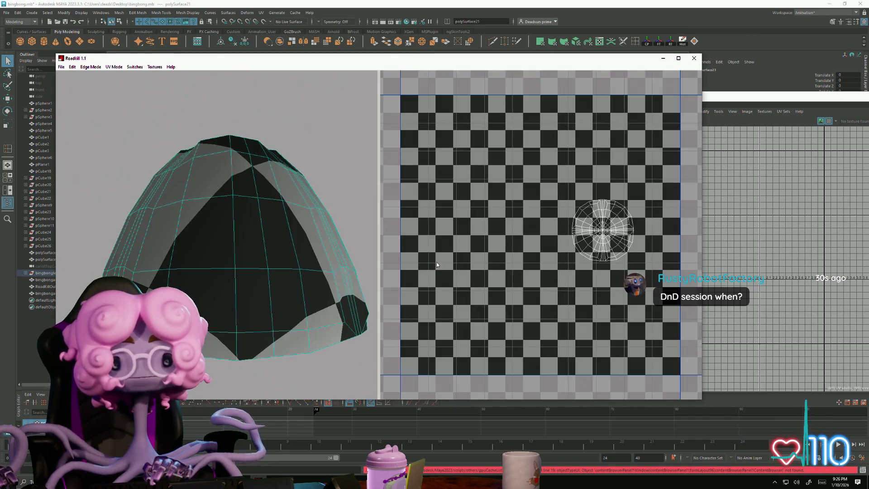
# Step: In edge mode, select a vertical edge loop over the hat dome as a seam
pyautogui.scroll(5, 612, 209)
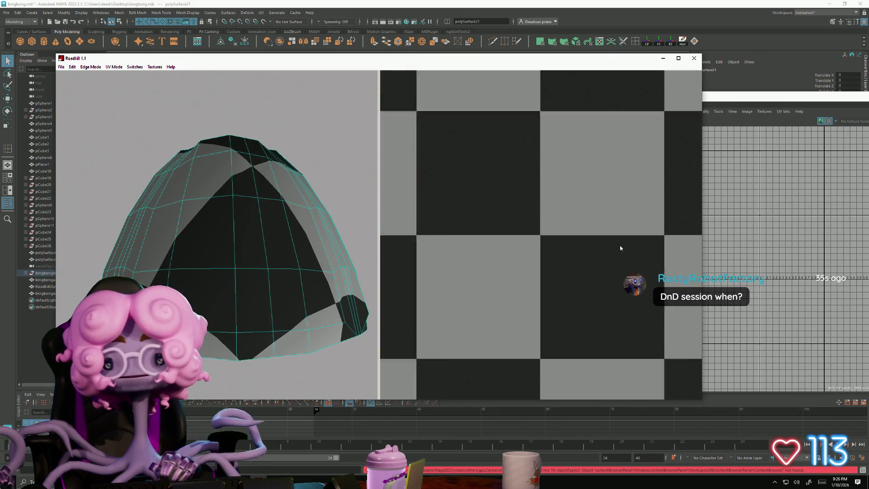
pyautogui.scroll(-4, 620, 249)
pyautogui.scroll(4, 479, 284)
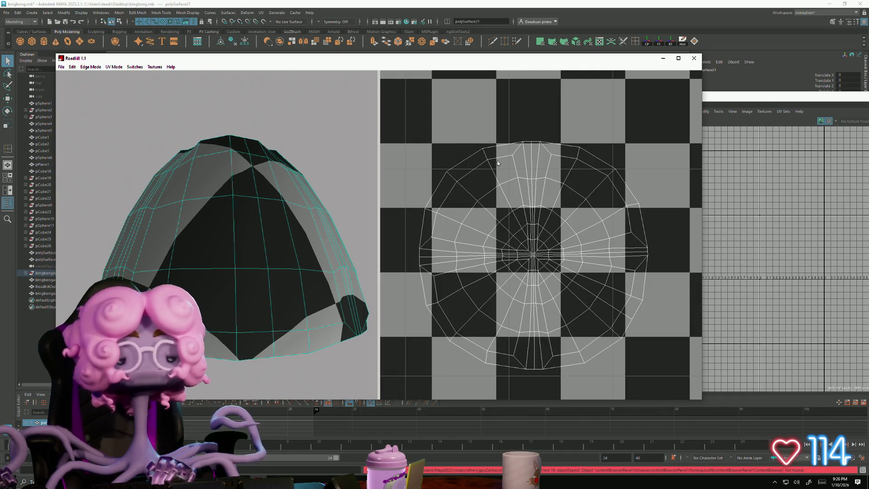
pyautogui.press('e')
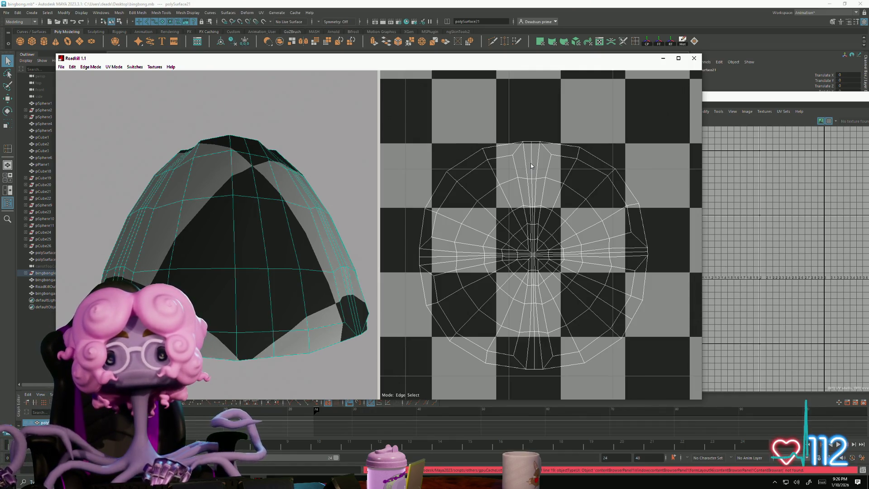
pyautogui.doubleClick(532, 170)
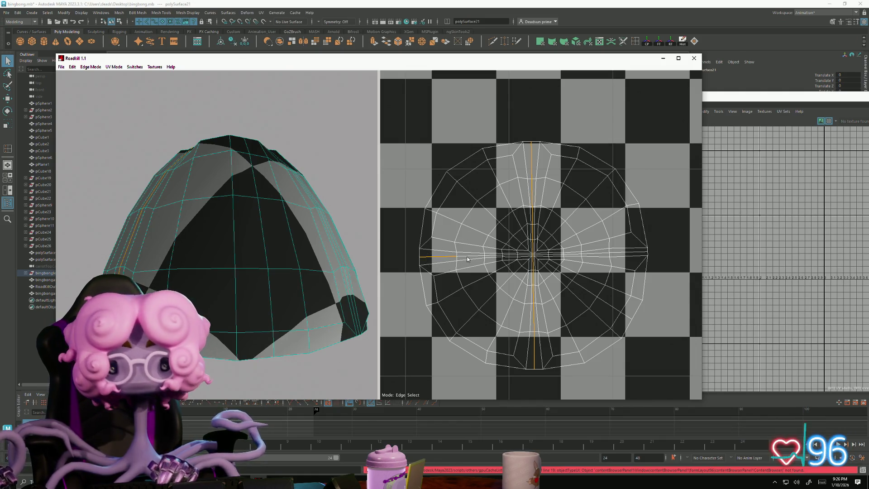
pyautogui.keyDown('shift'); pyautogui.click(617, 255); pyautogui.keyUp('shift')
# Step: Extend a horizontal seam across the dome and unwrap it into four petal-shaped shells
pyautogui.scroll(5, 552, 261)
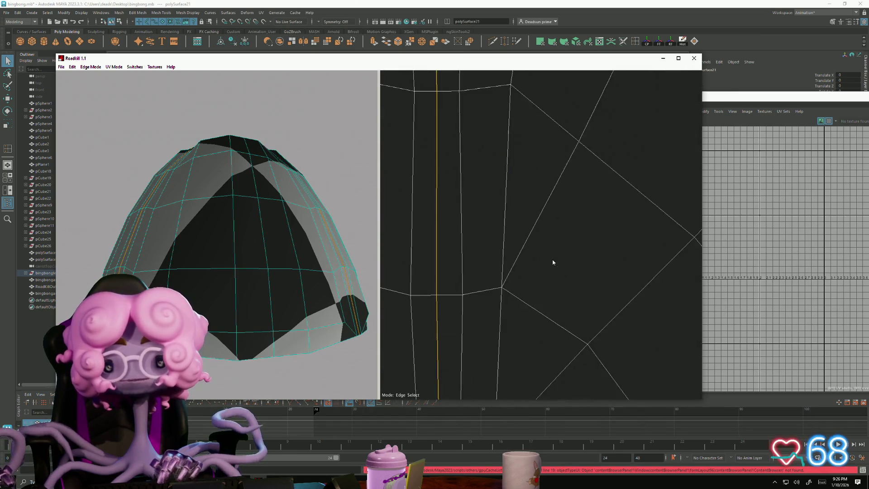
pyautogui.scroll(-2, 551, 261)
pyautogui.keyDown('shift'); pyautogui.click(616, 288); pyautogui.keyUp('shift')
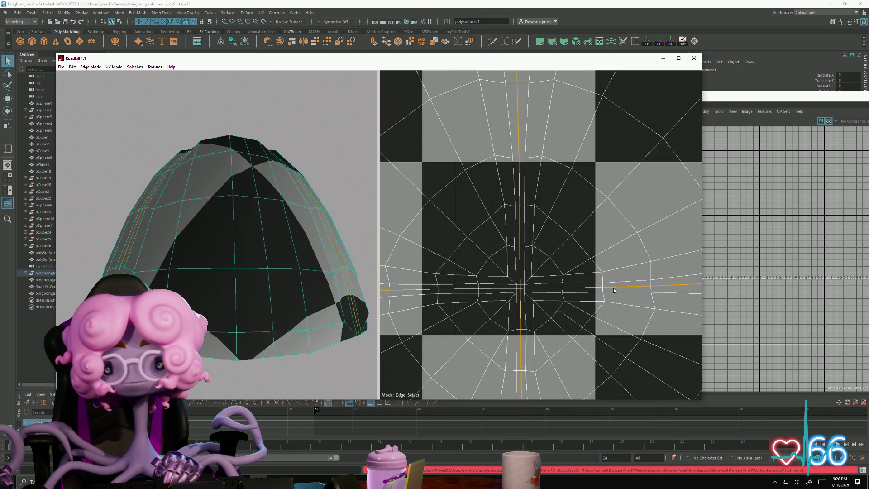
pyautogui.keyDown('shift'); pyautogui.click(553, 291); pyautogui.keyUp('shift')
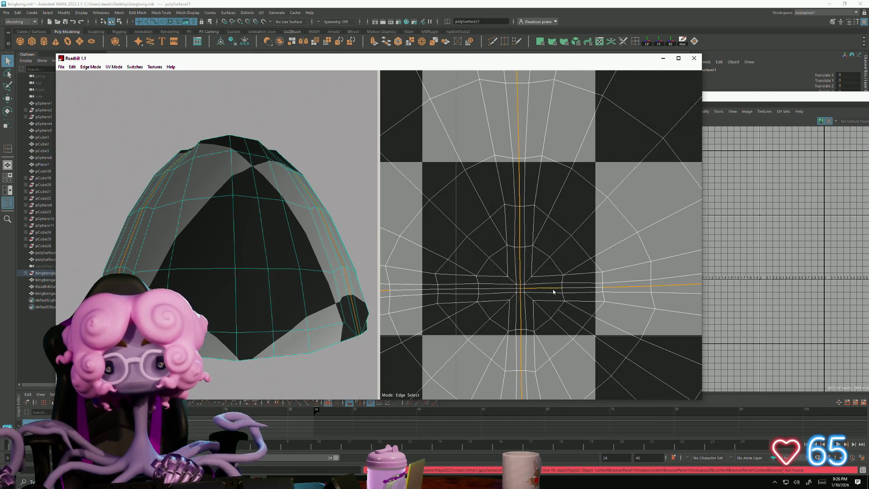
pyautogui.keyDown('shift'); pyautogui.click(571, 291); pyautogui.keyUp('shift')
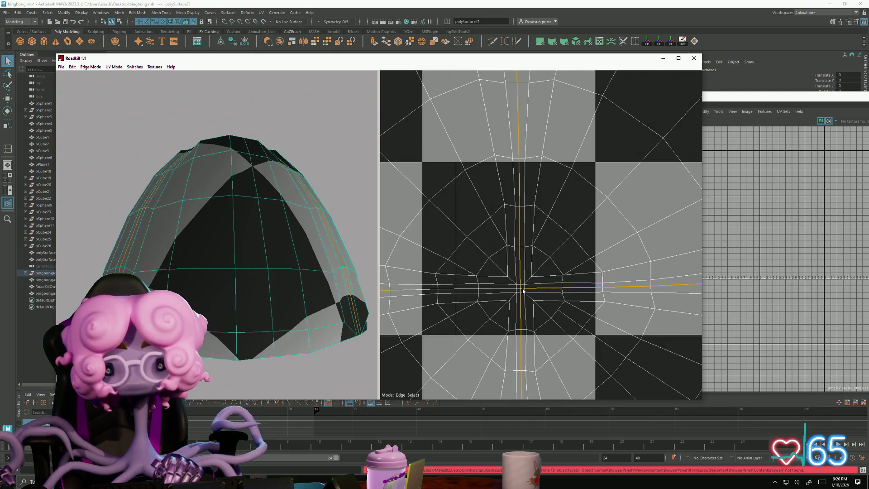
pyautogui.keyDown('shift'); pyautogui.click(487, 290); pyautogui.keyUp('shift')
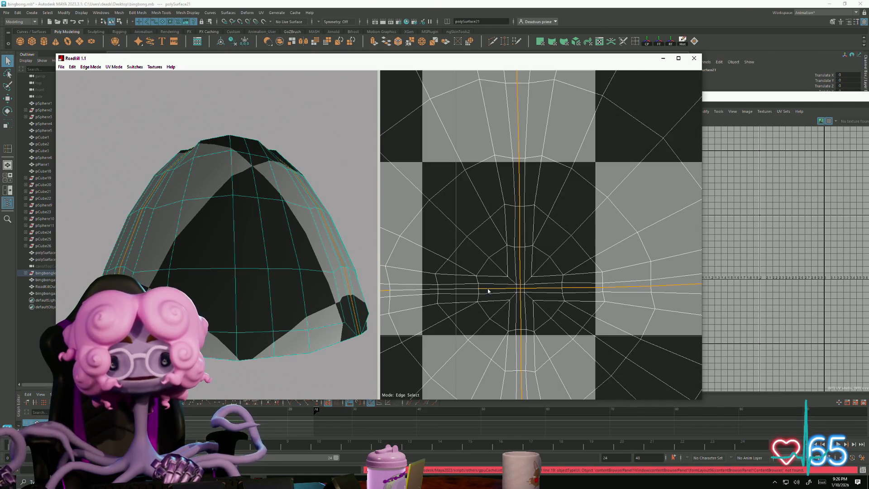
pyautogui.keyDown('shift'); pyautogui.click(459, 290); pyautogui.keyUp('shift')
pyautogui.keyDown('shift'); pyautogui.click(428, 291); pyautogui.keyUp('shift')
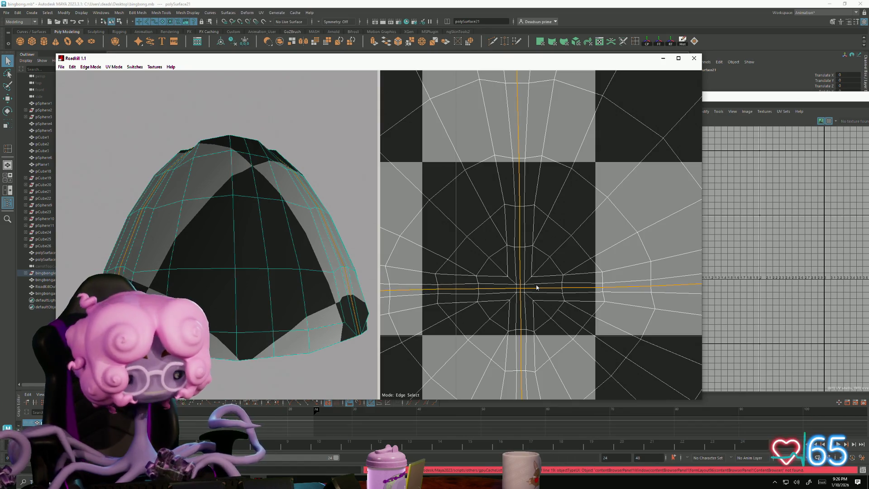
pyautogui.press('u')
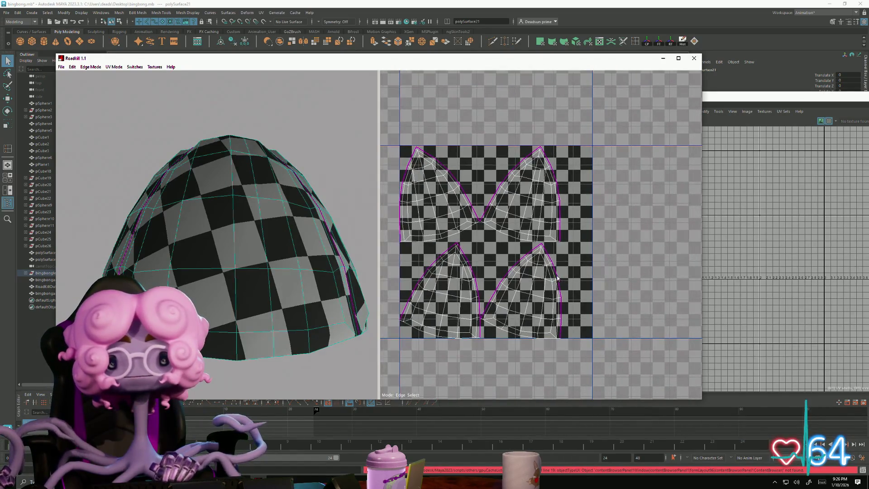
# Step: Save the unwrapped hat dome UVs in Roadkill, then close Roadkill and return to Maya
pyautogui.click(62, 71)
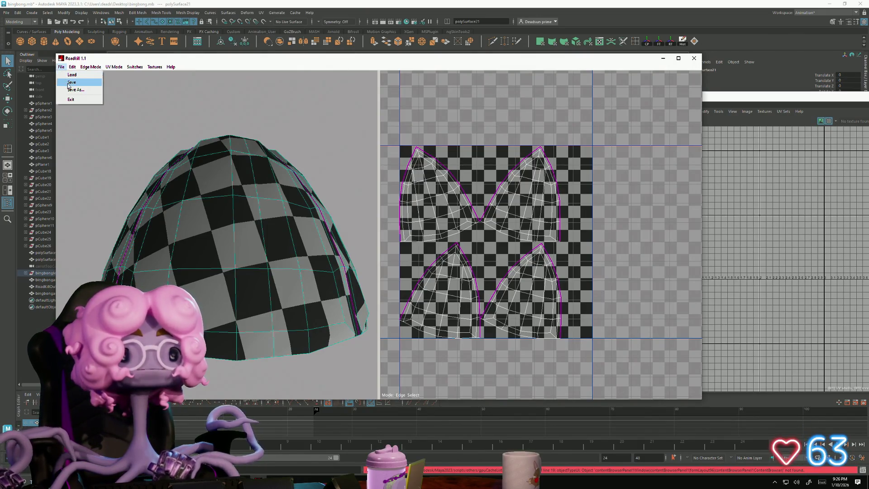
pyautogui.click(72, 81)
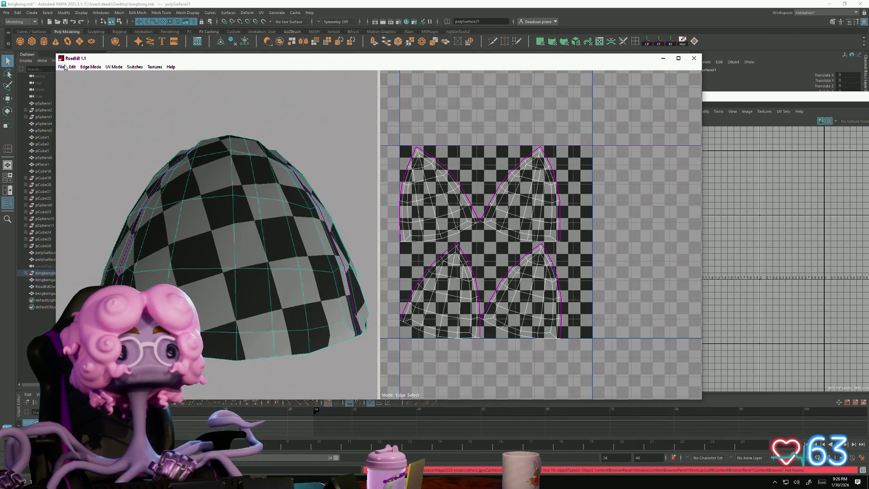
pyautogui.click(61, 67)
pyautogui.click(72, 82)
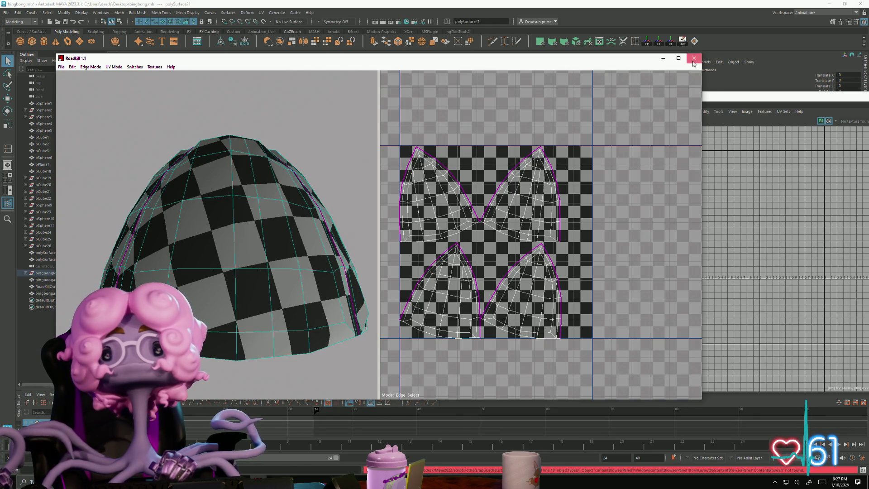
pyautogui.click(694, 58)
pyautogui.moveTo(814, 103)
pyautogui.mouseDown()
pyautogui.moveTo(472, 107)
pyautogui.moveTo(465, 118)
pyautogui.moveTo(483, 127)
pyautogui.mouseUp()
# Step: Hide the UV Editor and clear the propeller hat selection in object mode
pyautogui.click(661, 121)
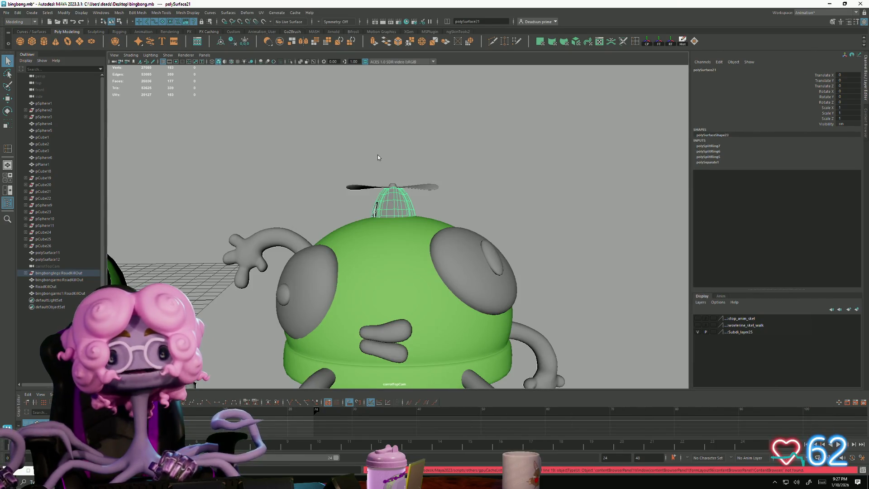
pyautogui.moveTo(393, 192); pyautogui.dragTo(448, 160, button='right')
pyautogui.click(393, 186)
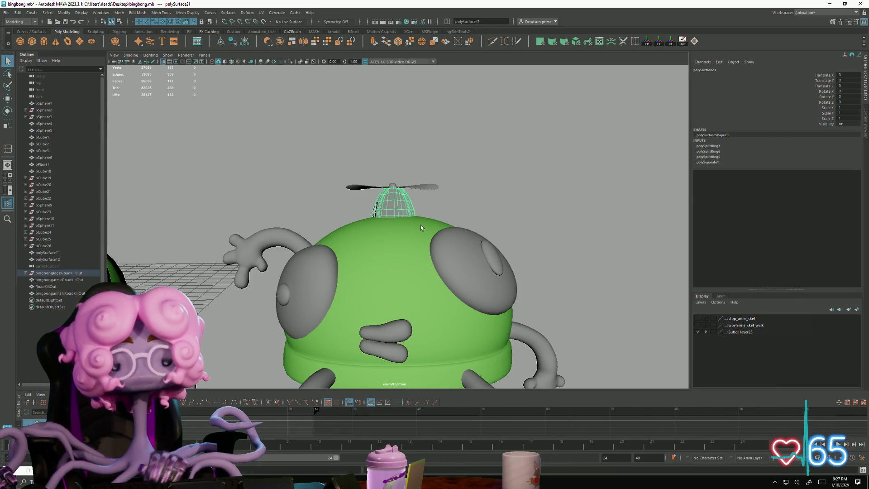
pyautogui.click(498, 136)
# Step: Import the RoadKillOut OBJ from the Desktop as bingbongarms2 and view it from overhead
pyautogui.click(5, 13)
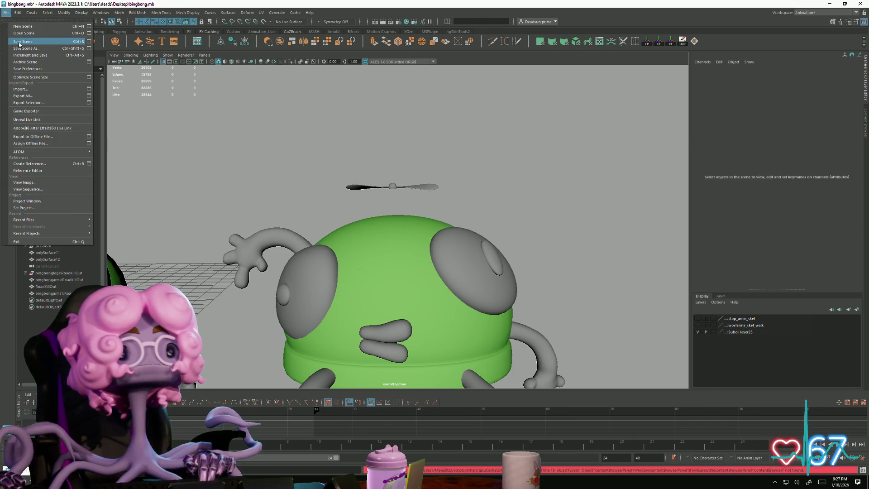
pyautogui.click(20, 90)
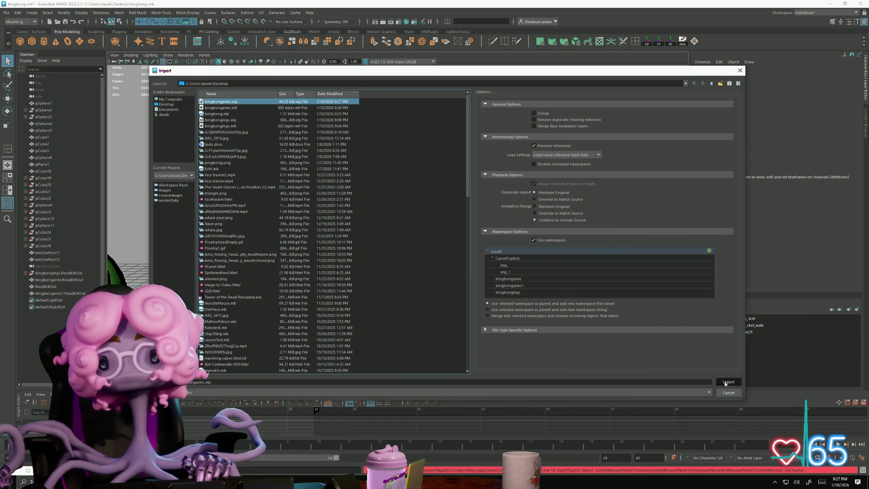
pyautogui.click(728, 381)
pyautogui.scroll(-3, 491, 236)
pyautogui.moveTo(492, 236)
pyautogui.keyDown('alt'); pyautogui.mouseDown()
pyautogui.moveTo(425, 330)
pyautogui.moveTo(430, 345)
pyautogui.moveTo(443, 300)
pyautogui.moveTo(398, 276)
pyautogui.moveTo(402, 289)
pyautogui.mouseUp(); pyautogui.keyUp('alt')
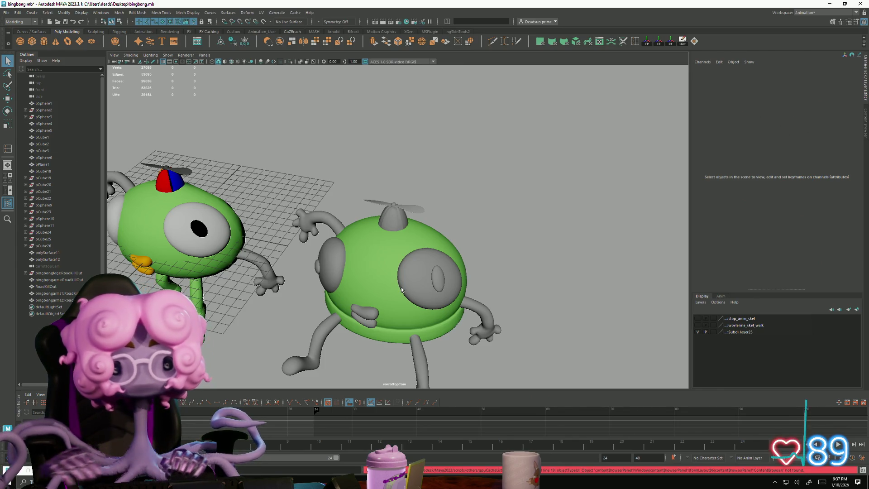
# Step: Play the scene animation with the reimported blob parts and propeller hat in place
pyautogui.hotkey('alt', 'v')
pyautogui.moveTo(386, 270)
pyautogui.keyDown('alt'); pyautogui.mouseDown(button='right')
pyautogui.moveTo(422, 319)
pyautogui.moveTo(345, 296)
pyautogui.mouseUp(button='right'); pyautogui.keyUp('alt')
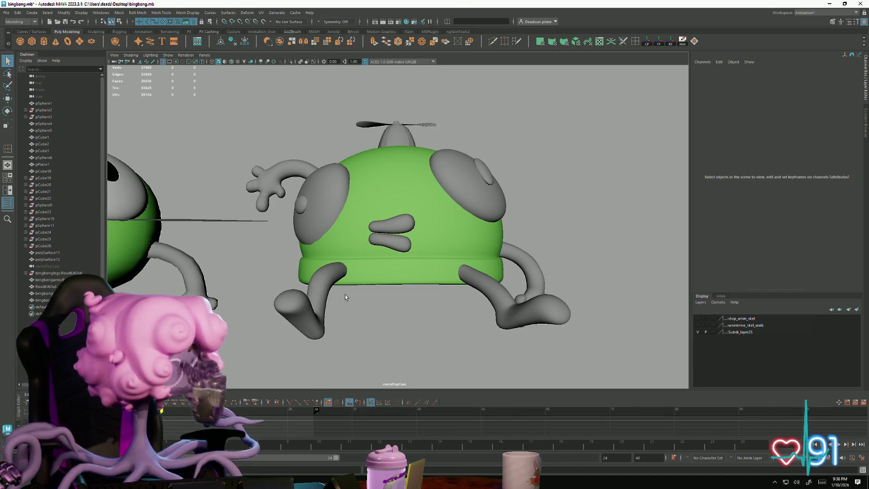
pyautogui.hotkey('alt', 'v')
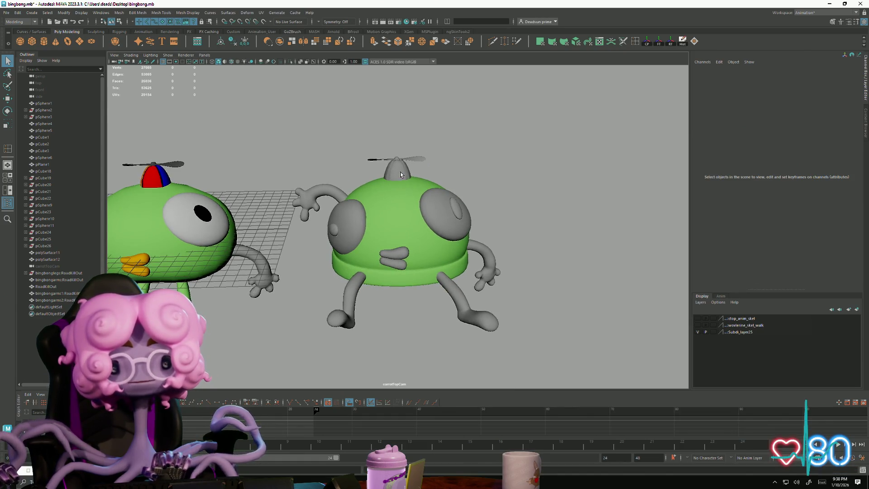
# Step: Select the propeller blade mesh polySurface12 and frame it close up
pyautogui.click(381, 229)
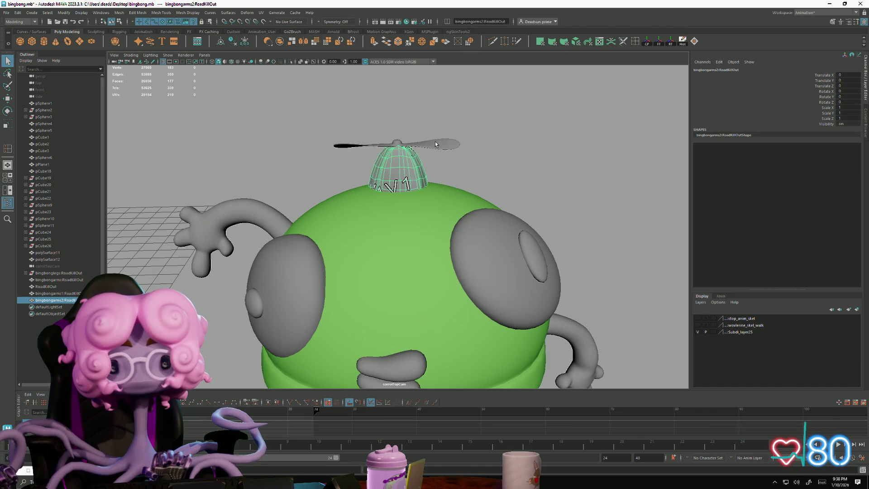
pyautogui.click(435, 141)
pyautogui.press('f')
pyautogui.moveTo(464, 192)
pyautogui.keyDown('alt'); pyautogui.mouseDown()
pyautogui.moveTo(451, 226)
pyautogui.moveTo(440, 196)
pyautogui.moveTo(425, 201)
pyautogui.mouseUp(); pyautogui.keyUp('alt')
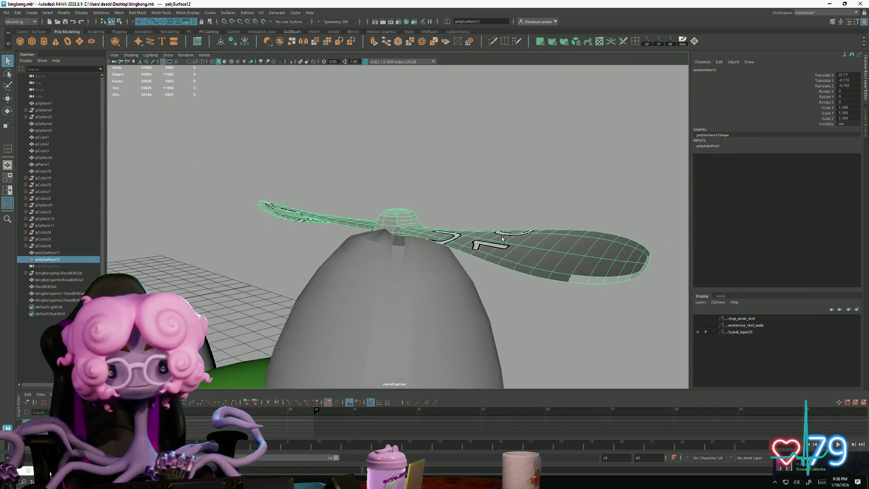
pyautogui.moveTo(574, 276)
pyautogui.keyDown('alt'); pyautogui.mouseDown()
pyautogui.moveTo(510, 297)
pyautogui.moveTo(462, 297)
pyautogui.mouseUp(); pyautogui.keyUp('alt')
# Step: Switch to Edge mode and select the edge loop along the blade's rim
pyautogui.moveTo(462, 298); pyautogui.dragTo(466, 266, button='right')
pyautogui.click(455, 299)
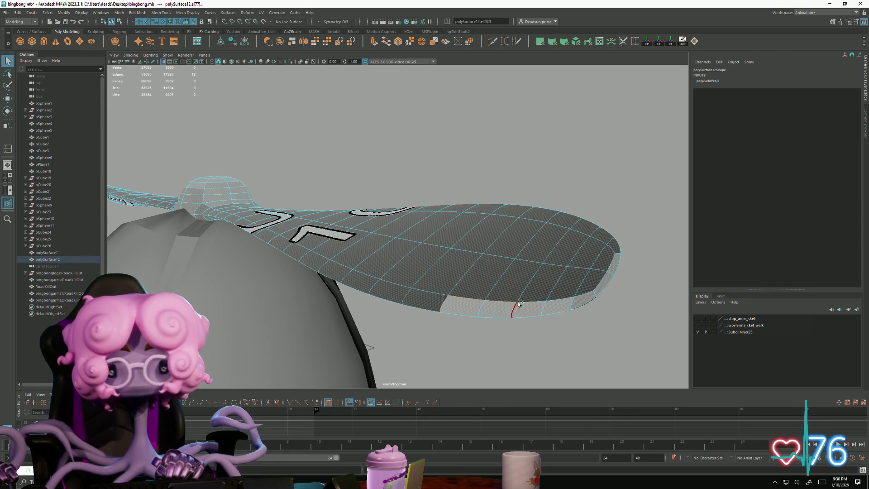
pyautogui.doubleClick(543, 302)
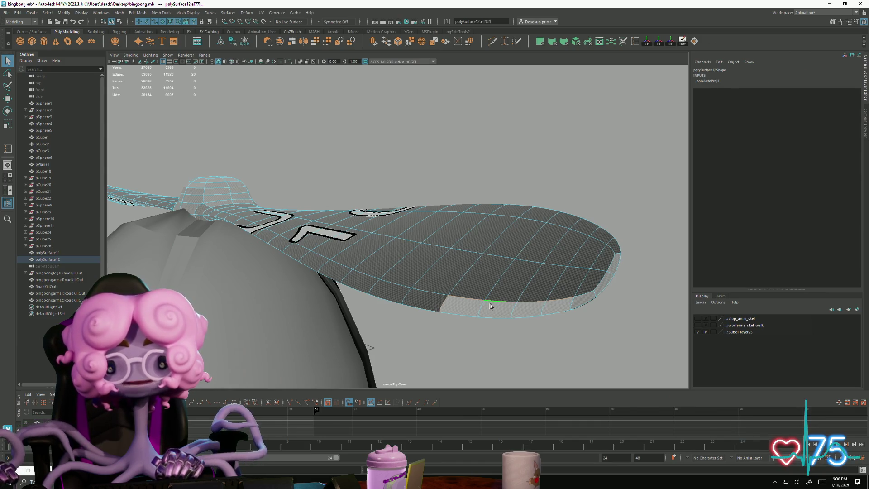
pyautogui.click(261, 12)
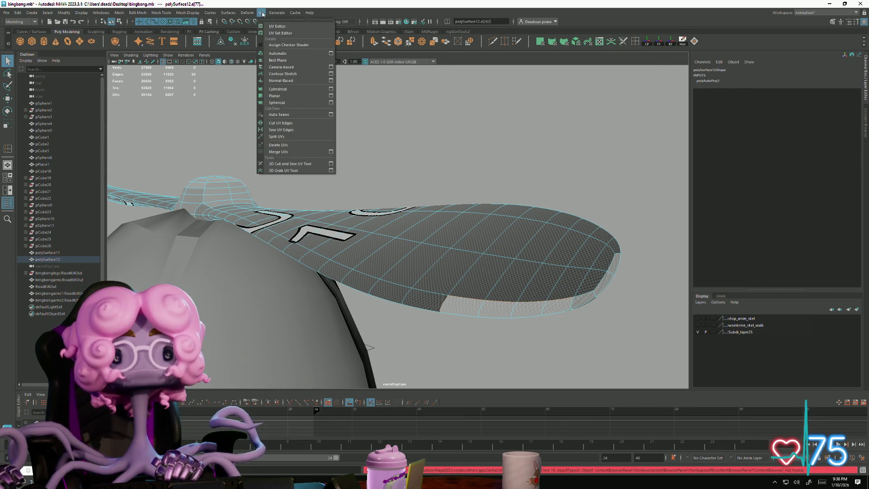
# Step: Open the UV Editor on polySurface12 and zoom in on the blade shells
pyautogui.click(267, 26)
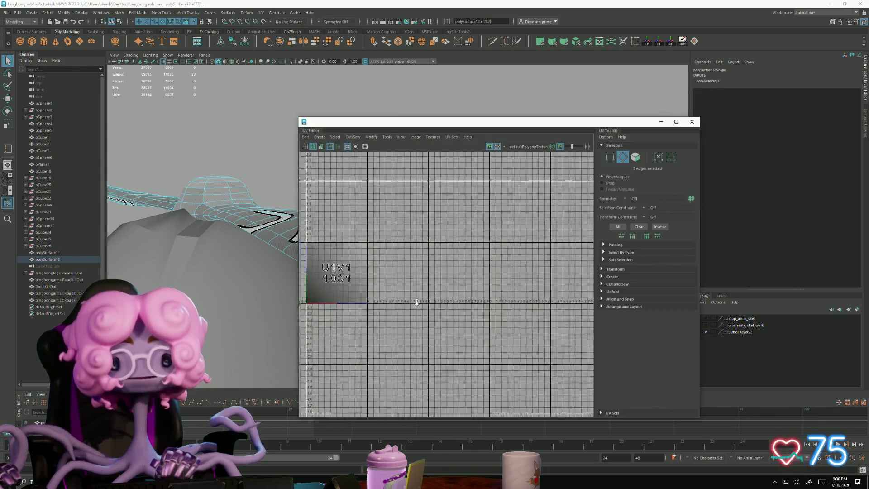
pyautogui.press('f')
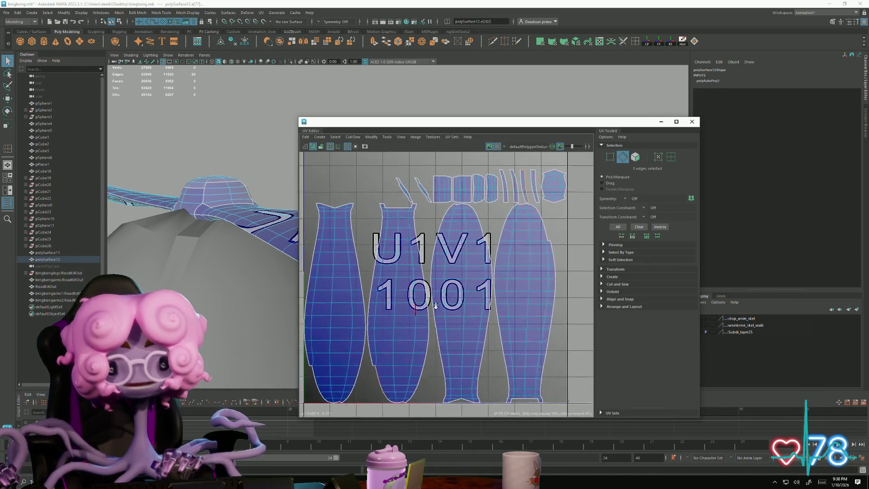
pyautogui.scroll(3, 421, 299)
pyautogui.scroll(4, 426, 293)
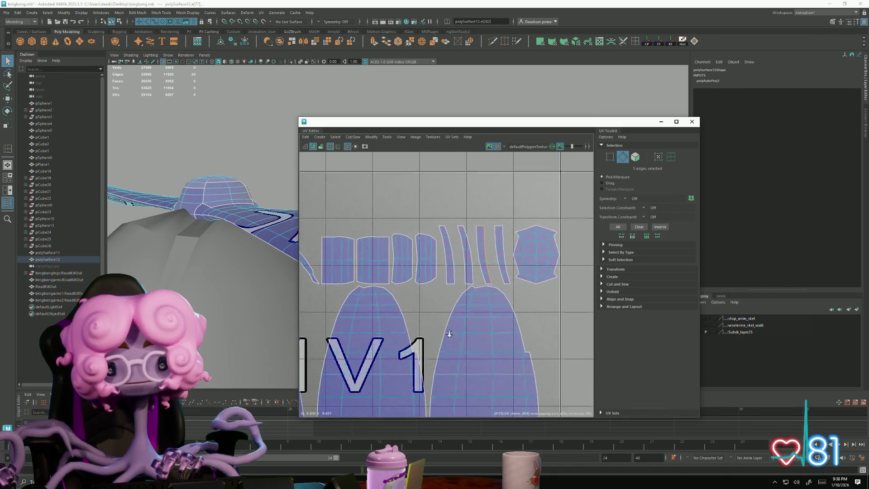
pyautogui.scroll(2, 446, 294)
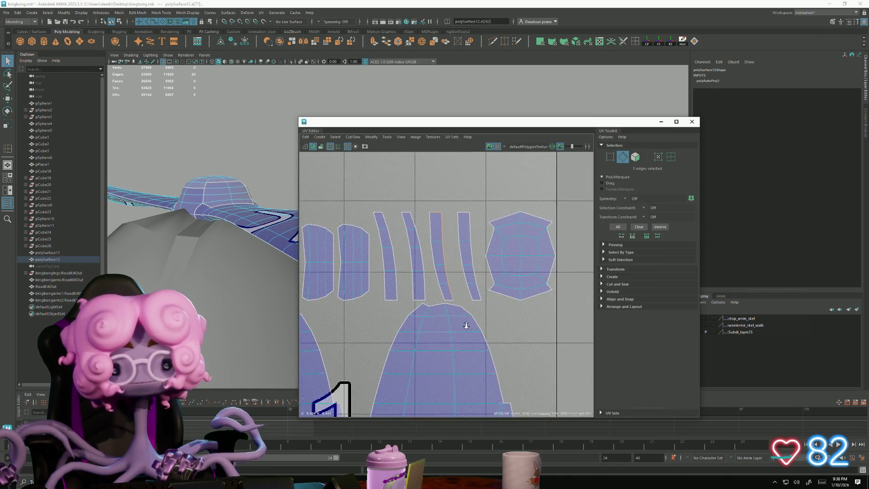
pyautogui.scroll(-3, 476, 337)
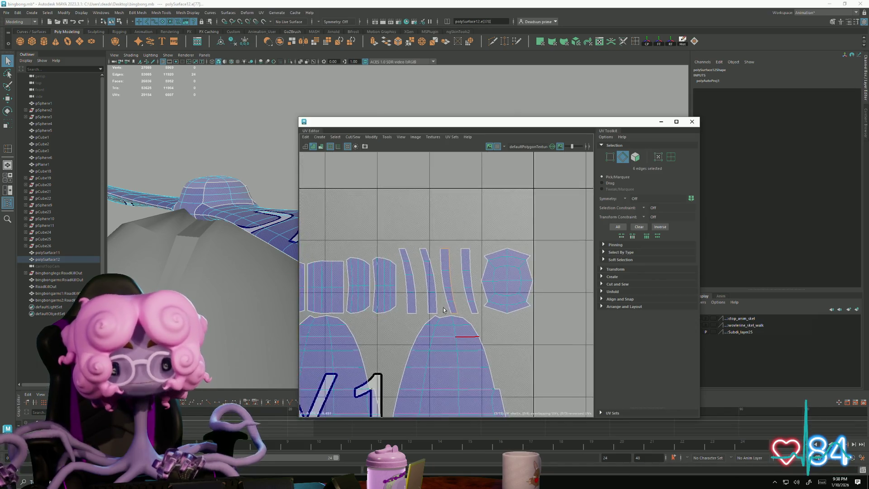
pyautogui.scroll(6, 423, 258)
pyautogui.scroll(5, 426, 223)
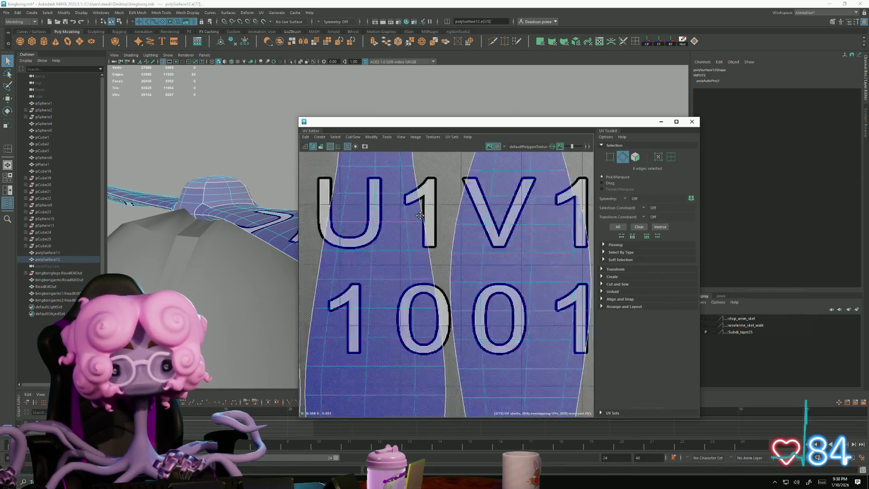
pyautogui.moveTo(426, 223)
pyautogui.keyDown('alt'); pyautogui.mouseDown(button='middle')
pyautogui.moveTo(357, 193)
pyautogui.moveTo(348, 233)
pyautogui.mouseUp(button='middle'); pyautogui.keyUp('alt')
# Step: Marquee-select edges along the bottom and top borders of the blade shells
pyautogui.moveTo(391, 304); pyautogui.dragTo(421, 330)
pyautogui.scroll(3, 416, 322)
pyautogui.keyDown('alt'); pyautogui.moveTo(402, 315); pyautogui.dragTo(391, 316, button='middle'); pyautogui.keyUp('alt')
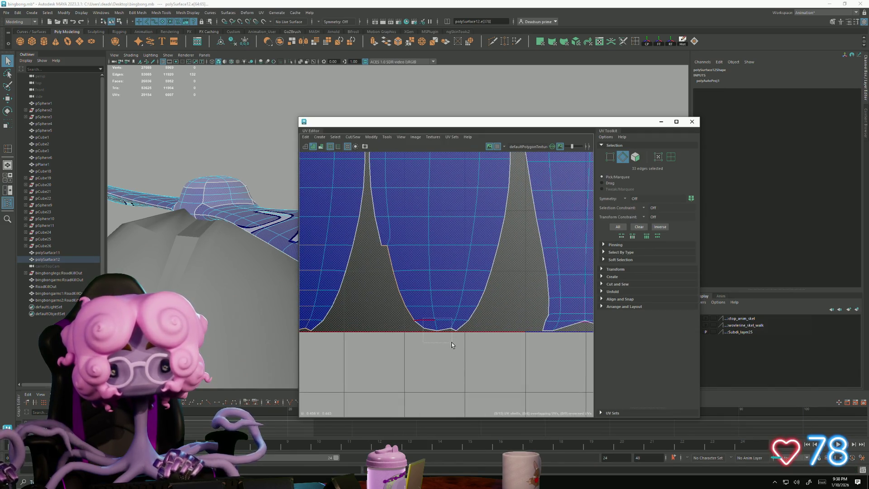
pyautogui.moveTo(507, 337)
pyautogui.keyDown('alt'); pyautogui.mouseDown(button='middle')
pyautogui.moveTo(427, 413)
pyautogui.moveTo(444, 399)
pyautogui.moveTo(402, 391)
pyautogui.mouseUp(button='middle'); pyautogui.keyUp('alt')
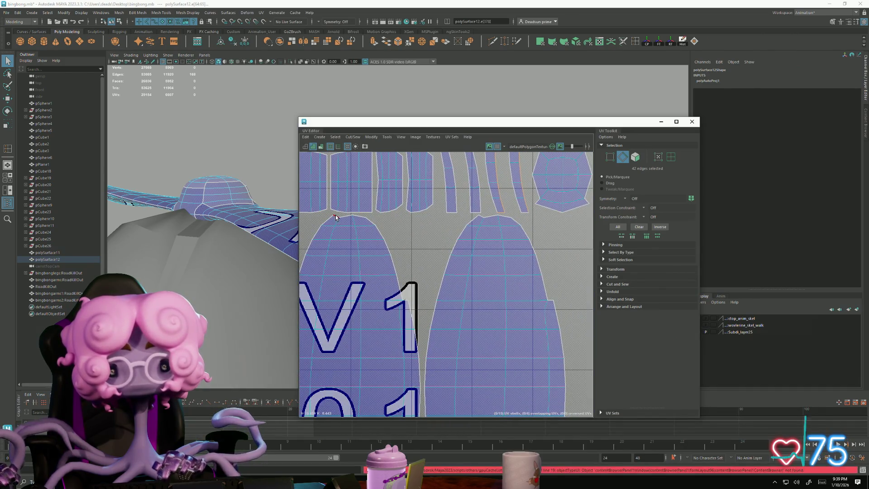
pyautogui.moveTo(337, 217); pyautogui.dragTo(373, 261)
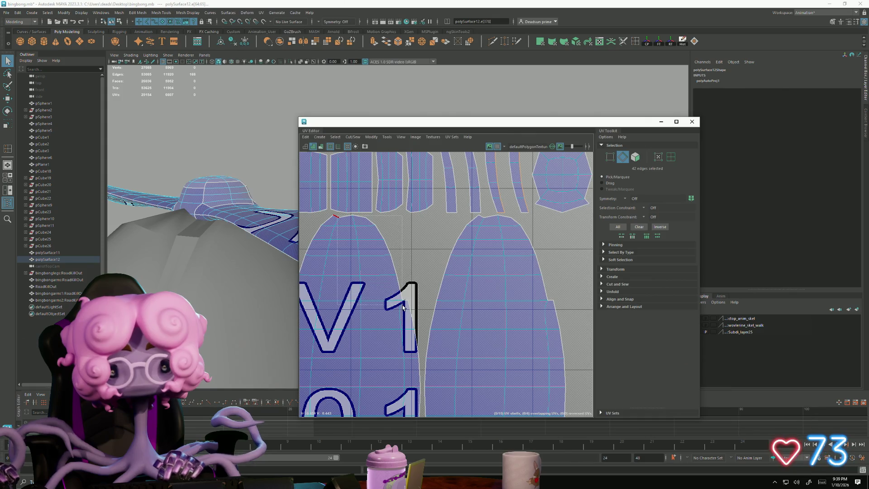
pyautogui.keyDown('alt'); pyautogui.moveTo(406, 307); pyautogui.dragTo(419, 272, button='middle'); pyautogui.keyUp('alt')
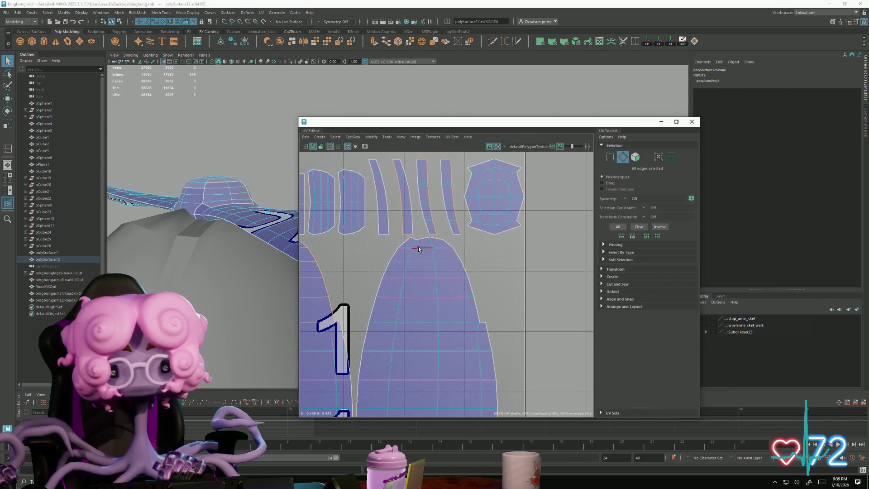
pyautogui.keyDown('shift'); pyautogui.moveTo(413, 240); pyautogui.dragTo(450, 259); pyautogui.keyUp('shift')
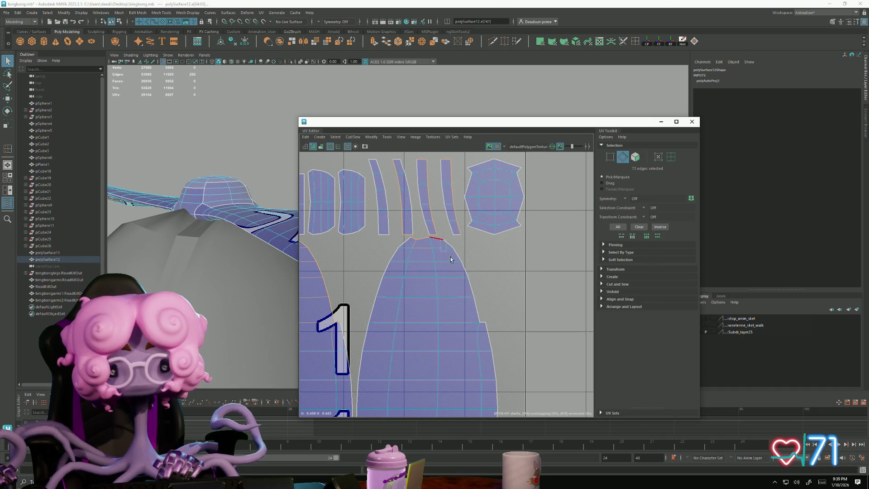